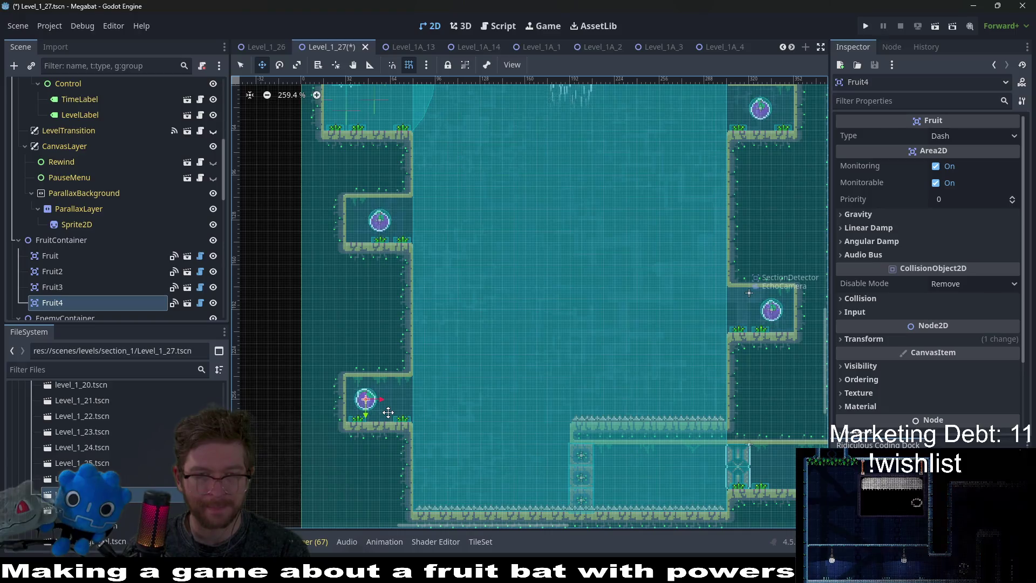
Duplicate the fruit as Fruit5 and place it above the upper room's top-left ledge.
{"action": "scroll", "coordinate": [389, 412], "scroll_direction": "down", "scroll_amount": 5}
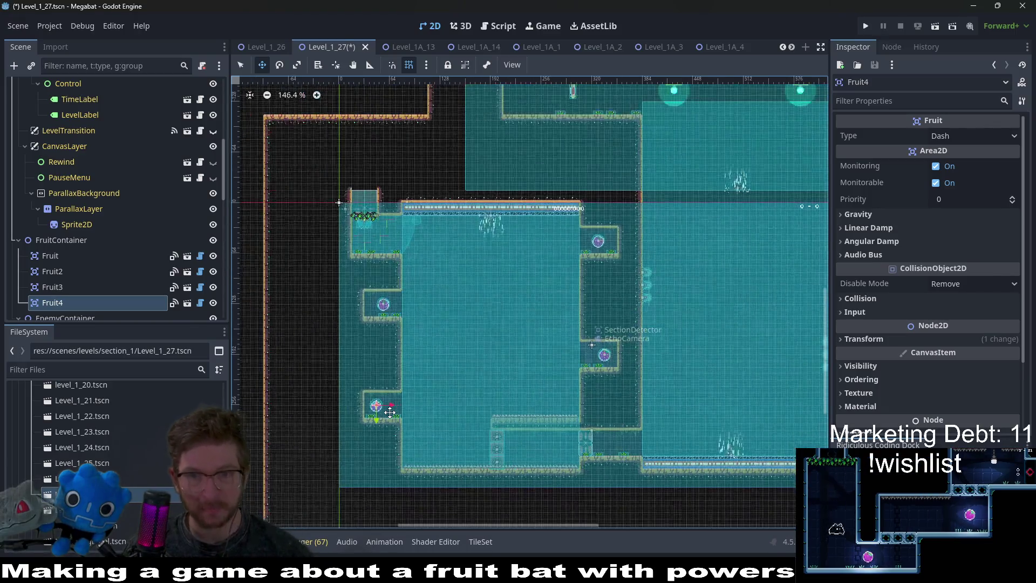
{"action": "key", "text": "ctrl+d"}
{"action": "left_click_drag", "start_coordinate": [421, 448], "coordinate": [451, 270]}
{"action": "left_click_drag", "start_coordinate": [390, 168], "coordinate": [373, 132]}
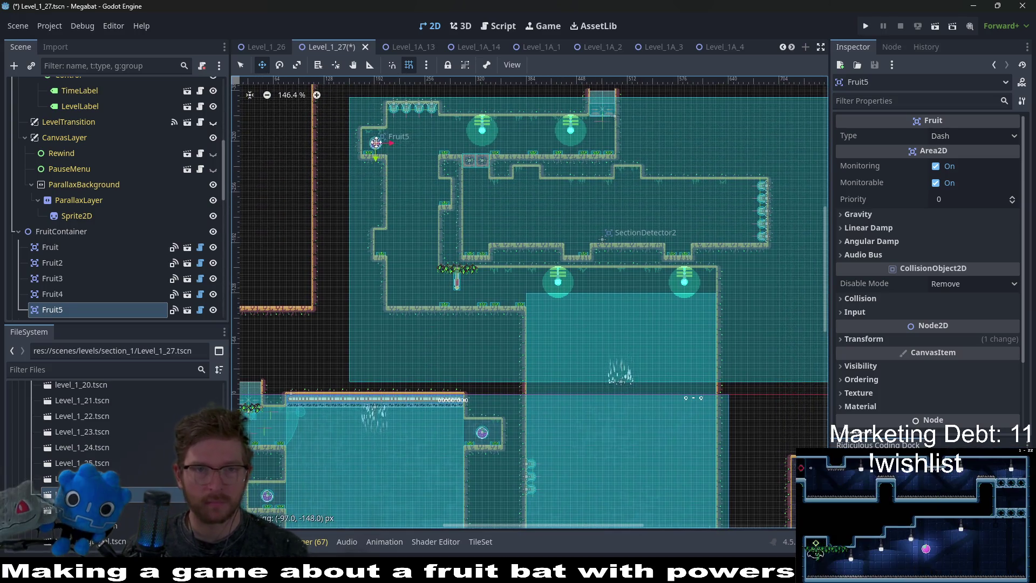
{"action": "scroll", "coordinate": [375, 137], "scroll_direction": "up", "scroll_amount": 4}
{"action": "scroll", "coordinate": [406, 162], "scroll_direction": "up", "scroll_amount": 8}
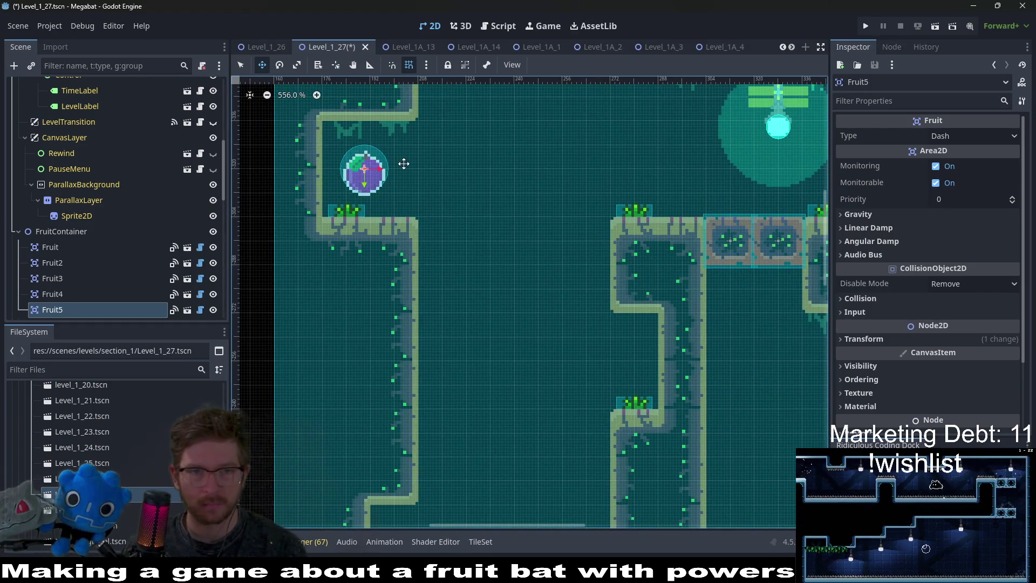
Duplicate Fruit5 as Fruit6 on the middle corridor's right side and save the scene.
{"action": "scroll", "coordinate": [399, 162], "scroll_direction": "down", "scroll_amount": 12}
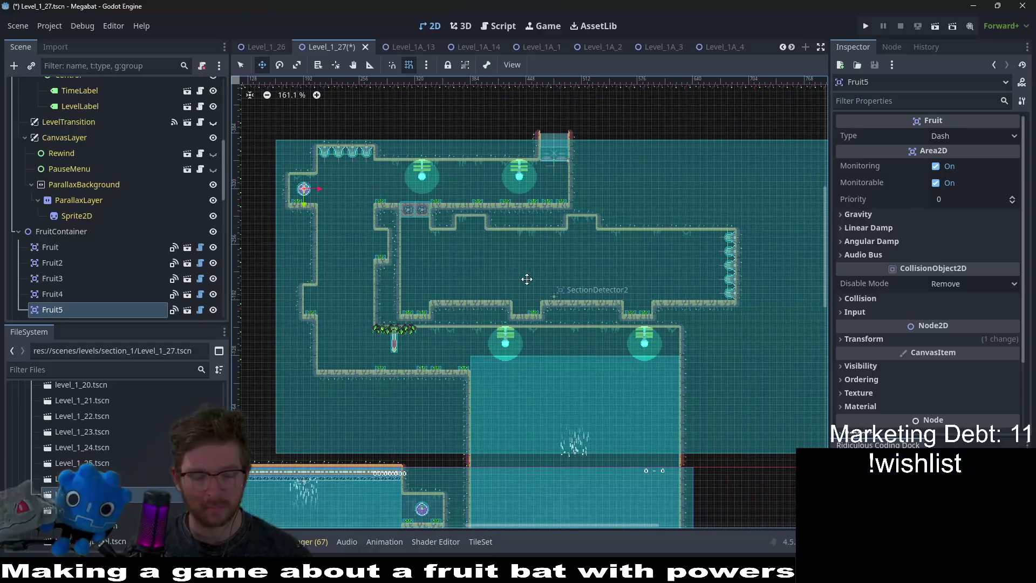
{"action": "key", "text": "ctrl+d"}
{"action": "mouse_move", "coordinate": [326, 203]}
{"action": "left_mouse_down"}
{"action": "mouse_move", "coordinate": [669, 294]}
{"action": "mouse_move", "coordinate": [687, 286]}
{"action": "left_mouse_up"}
{"action": "scroll", "coordinate": [686, 287], "scroll_direction": "up", "scroll_amount": 6}
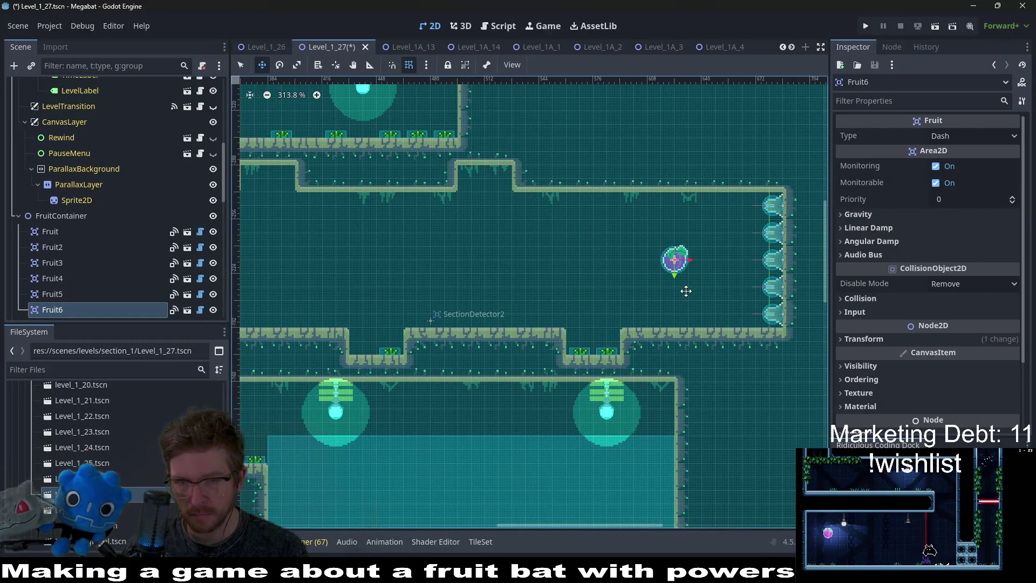
{"action": "scroll", "coordinate": [685, 292], "scroll_direction": "down", "scroll_amount": 9}
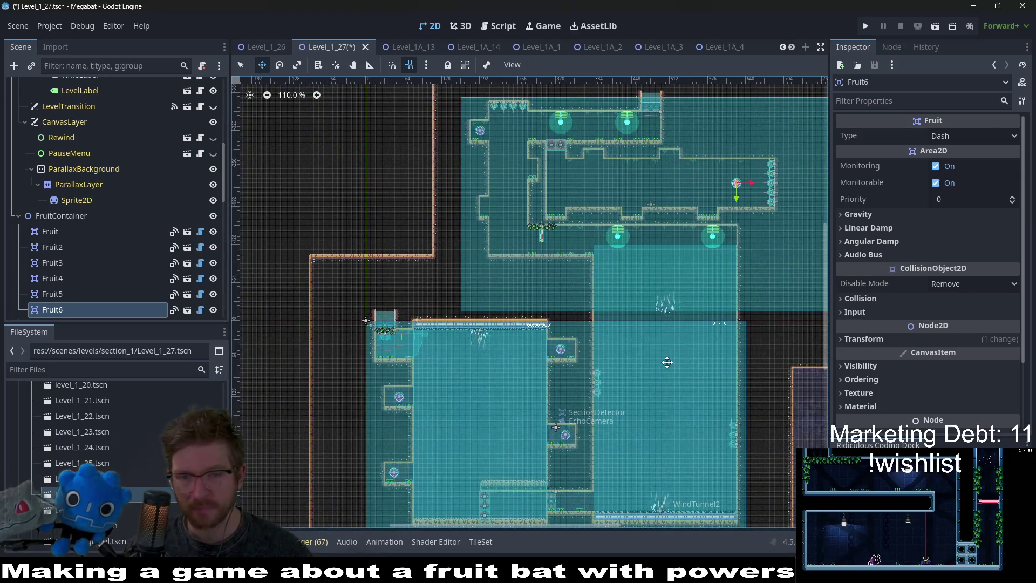
{"action": "key", "text": "ctrl+s"}
Nudge Fruit slightly to the right, check Fruit2, then select BreakableBlock5.
{"action": "scroll", "coordinate": [569, 397], "scroll_direction": "down", "scroll_amount": 2}
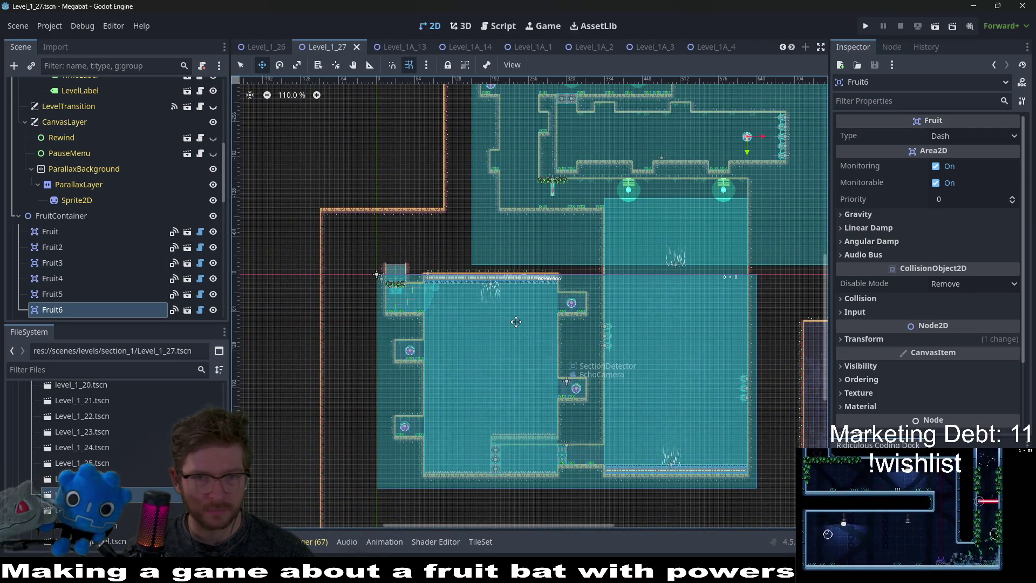
{"action": "double_click", "coordinate": [62, 237]}
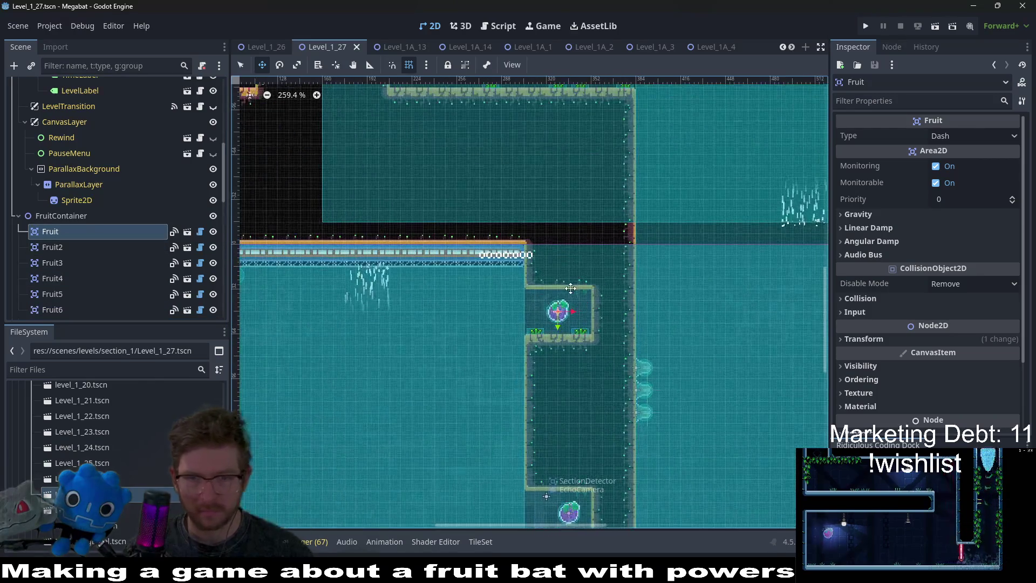
{"action": "key", "text": "Right"}
{"action": "key", "text": "Right"}
{"action": "key", "text": "Right"}
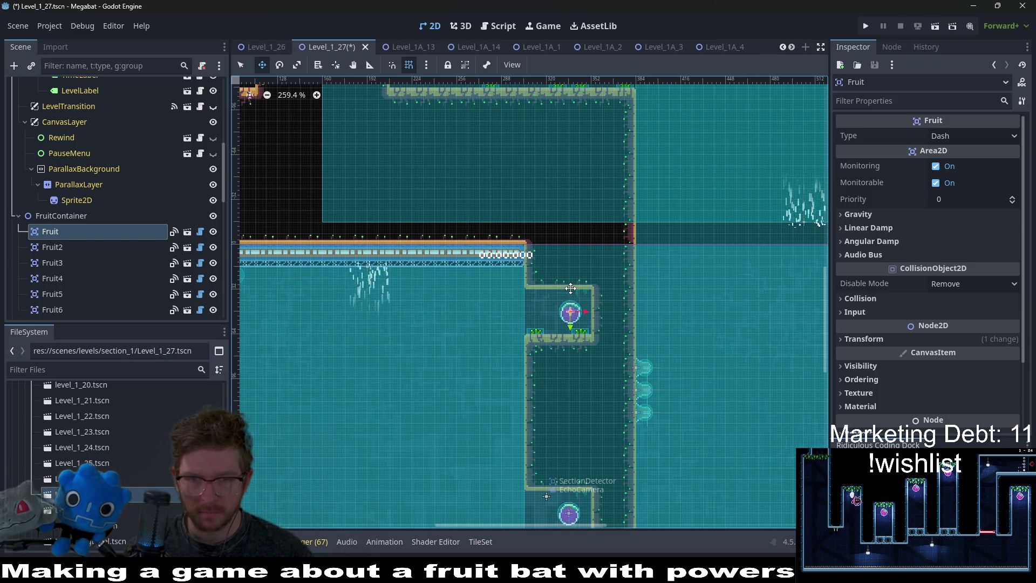
{"action": "scroll", "coordinate": [571, 288], "scroll_direction": "up", "scroll_amount": 3}
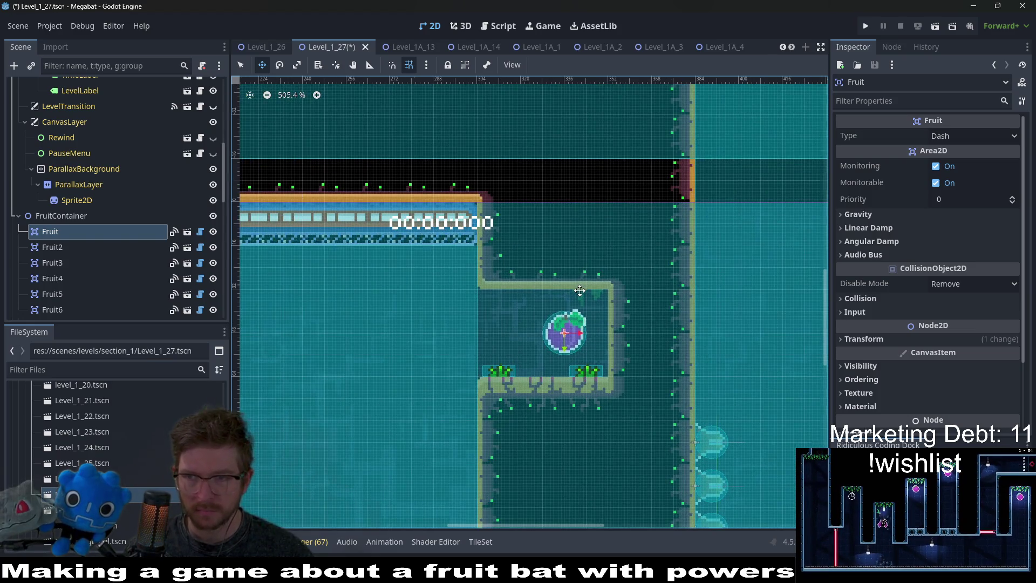
{"action": "scroll", "coordinate": [579, 290], "scroll_direction": "down", "scroll_amount": 5}
{"action": "left_click", "coordinate": [53, 247]}
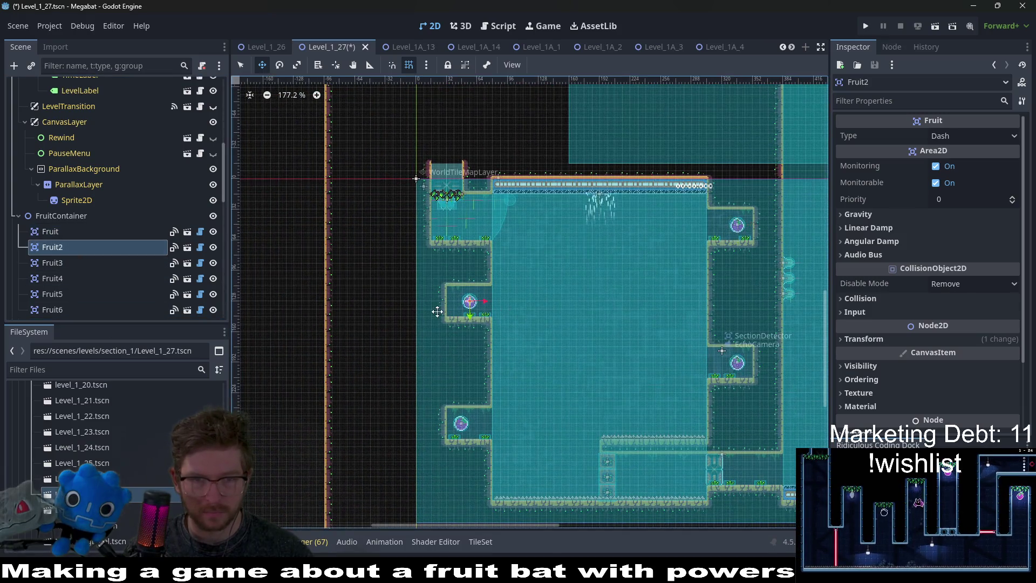
{"action": "scroll", "coordinate": [437, 312], "scroll_direction": "up", "scroll_amount": 5}
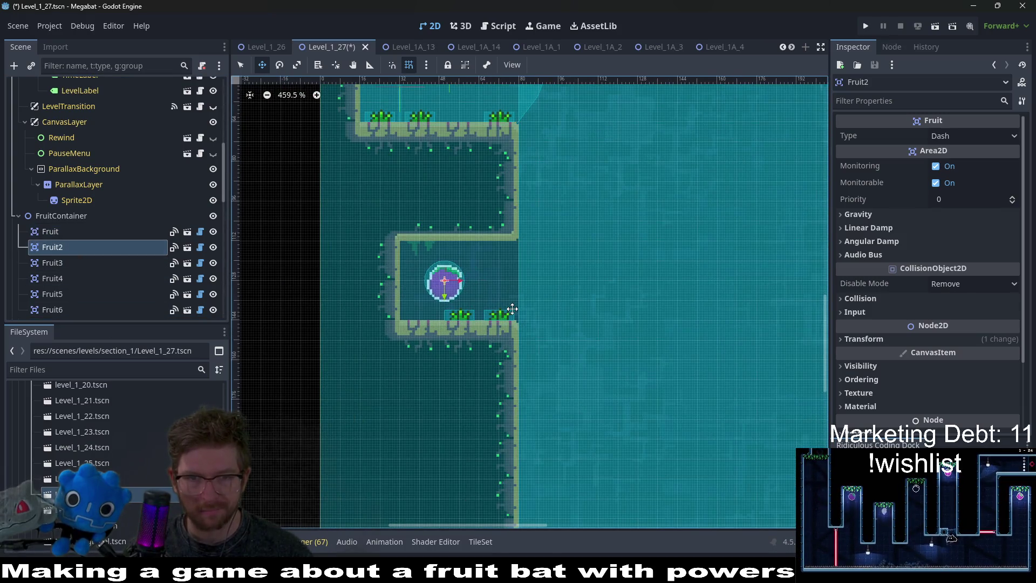
{"action": "scroll", "coordinate": [506, 308], "scroll_direction": "down", "scroll_amount": 5}
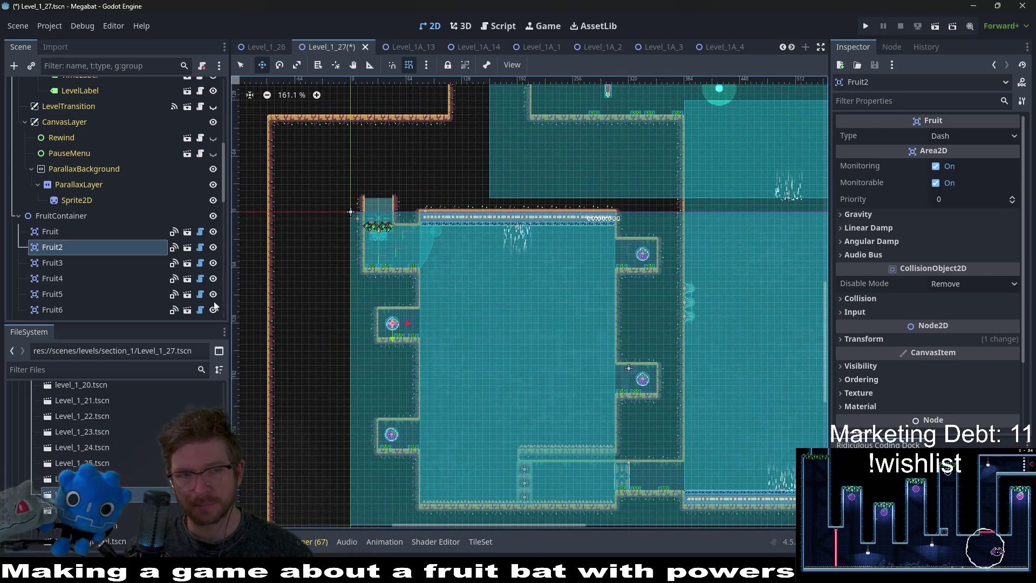
{"action": "scroll", "coordinate": [89, 232], "scroll_direction": "down", "scroll_amount": 15}
{"action": "left_click", "coordinate": [80, 175]}
Duplicate the block into BreakableBlock6 and BreakableBlock7, placing 7 just below 6.
{"action": "scroll", "coordinate": [514, 282], "scroll_direction": "down", "scroll_amount": 3}
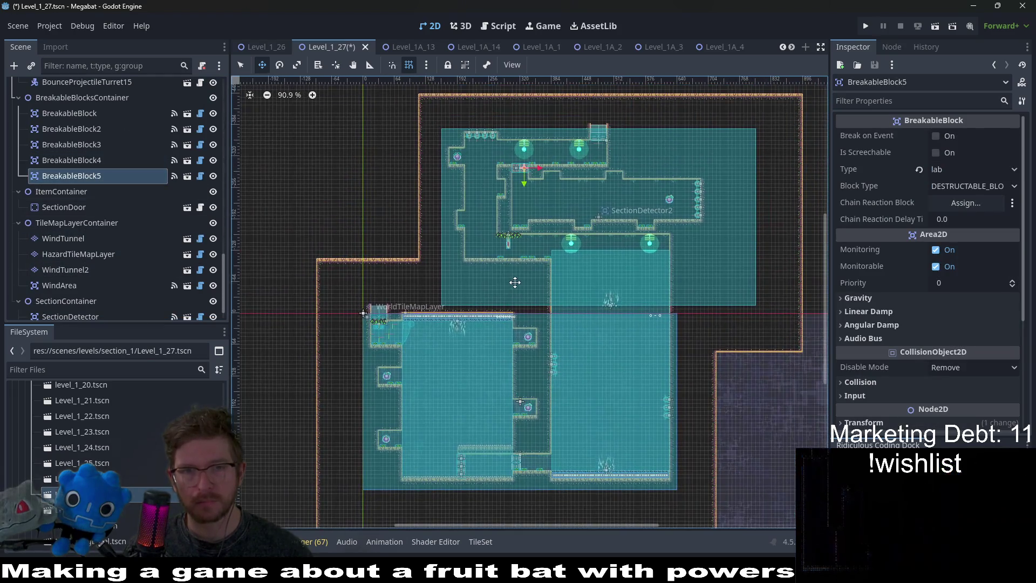
{"action": "key", "text": "ctrl+d"}
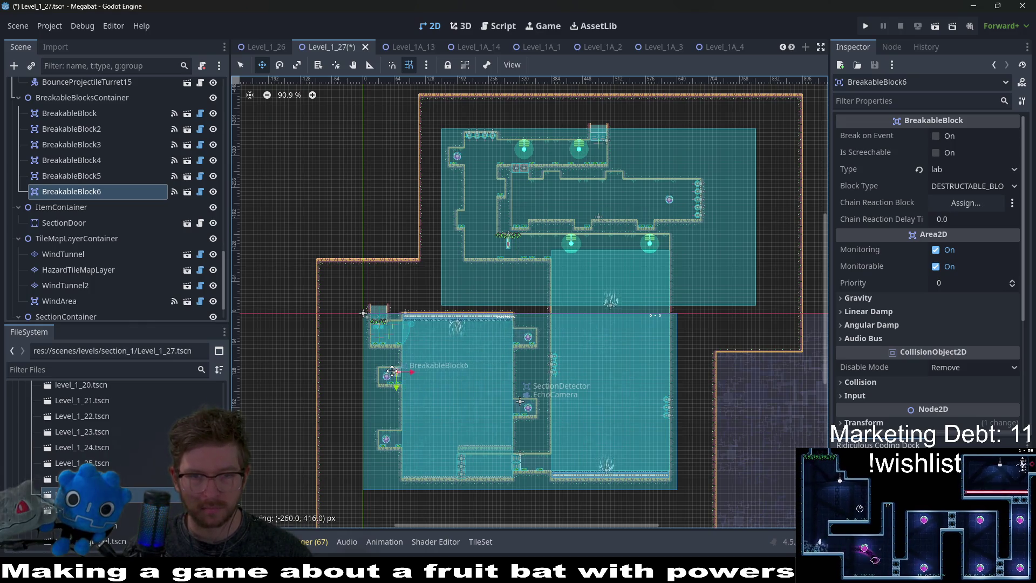
{"action": "scroll", "coordinate": [395, 371], "scroll_direction": "up", "scroll_amount": 8}
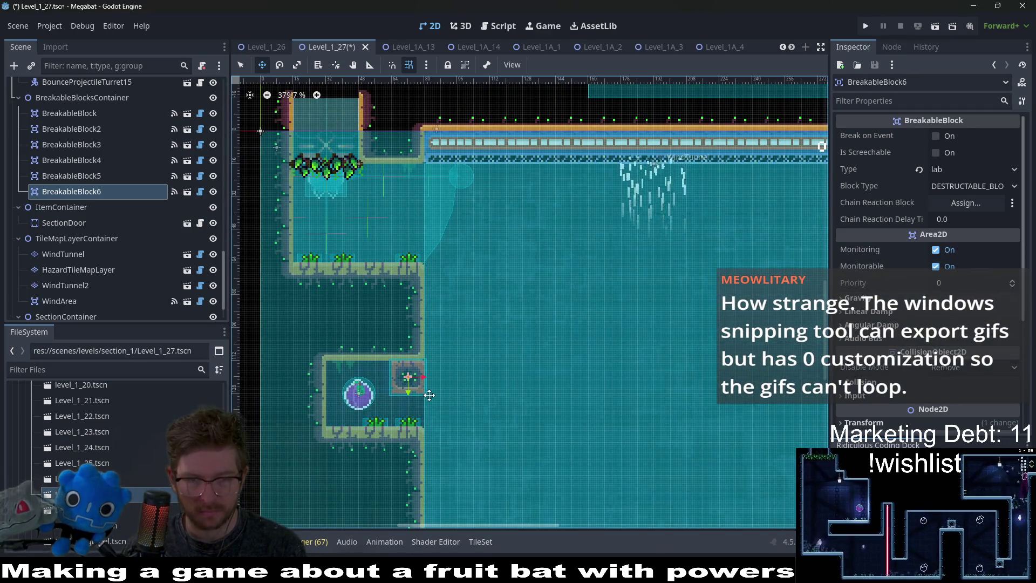
{"action": "scroll", "coordinate": [426, 391], "scroll_direction": "up", "scroll_amount": 4}
{"action": "scroll", "coordinate": [404, 432], "scroll_direction": "down", "scroll_amount": 2}
{"action": "key", "text": "ctrl+d"}
{"action": "left_click_drag", "start_coordinate": [422, 292], "coordinate": [423, 362]}
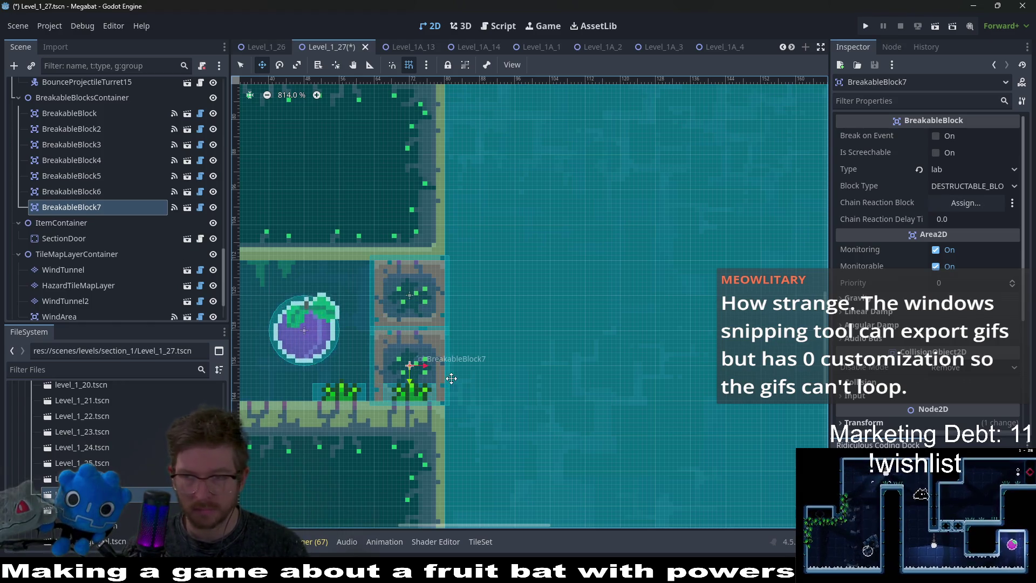
Duplicate BreakableBlock8 and place it beside the fruit on the right wall.
{"action": "scroll", "coordinate": [444, 365], "scroll_direction": "down", "scroll_amount": 4}
{"action": "scroll", "coordinate": [619, 383], "scroll_direction": "right", "scroll_amount": 5}
{"action": "scroll", "coordinate": [564, 335], "scroll_direction": "down", "scroll_amount": 2}
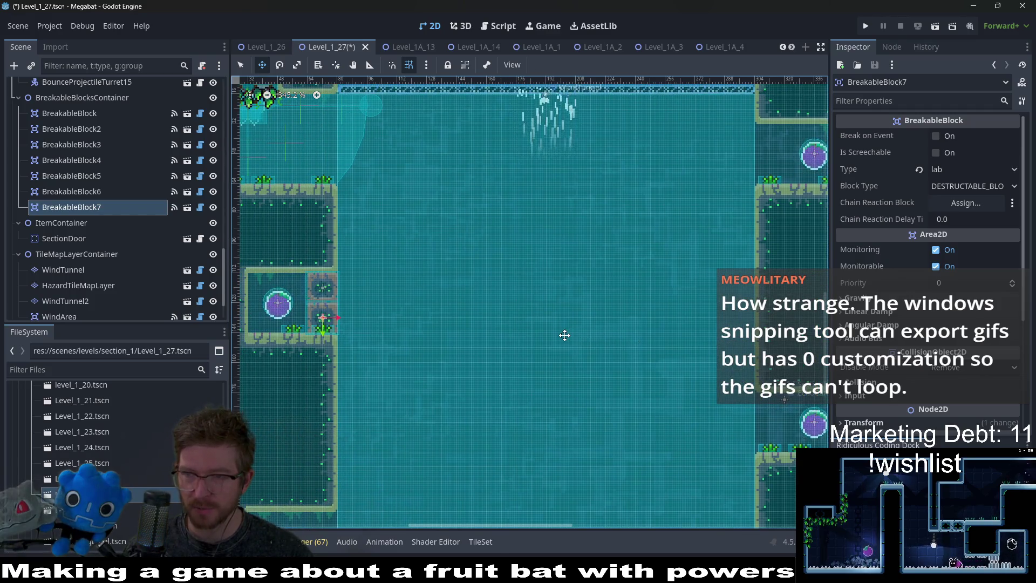
{"action": "scroll", "coordinate": [564, 335], "scroll_direction": "down", "scroll_amount": 1}
{"action": "scroll", "coordinate": [564, 336], "scroll_direction": "down", "scroll_amount": 1}
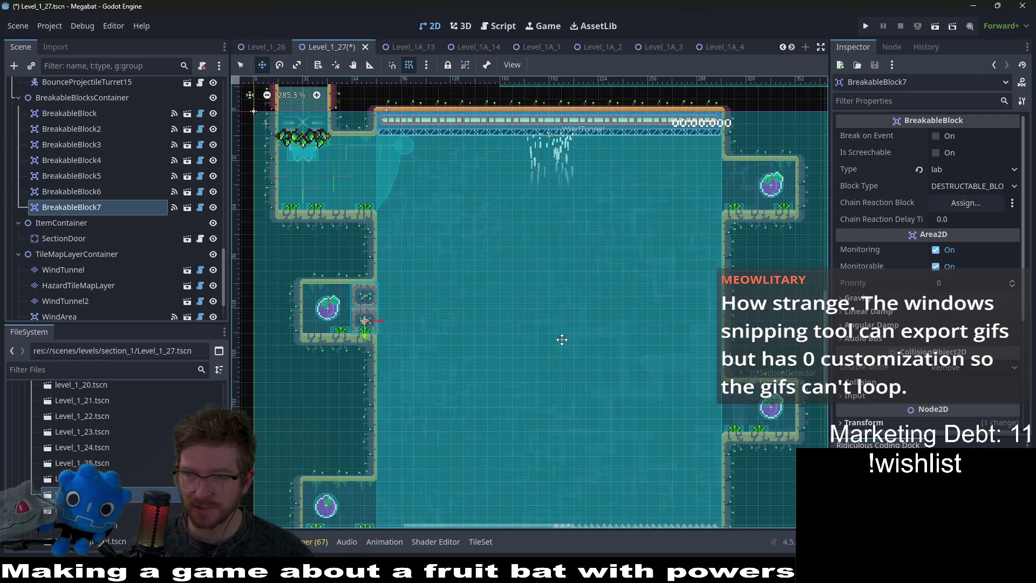
{"action": "scroll", "coordinate": [570, 344], "scroll_direction": "right", "scroll_amount": 3}
{"action": "scroll", "coordinate": [540, 324], "scroll_direction": "down", "scroll_amount": 1}
{"action": "scroll", "coordinate": [489, 308], "scroll_direction": "up", "scroll_amount": 1}
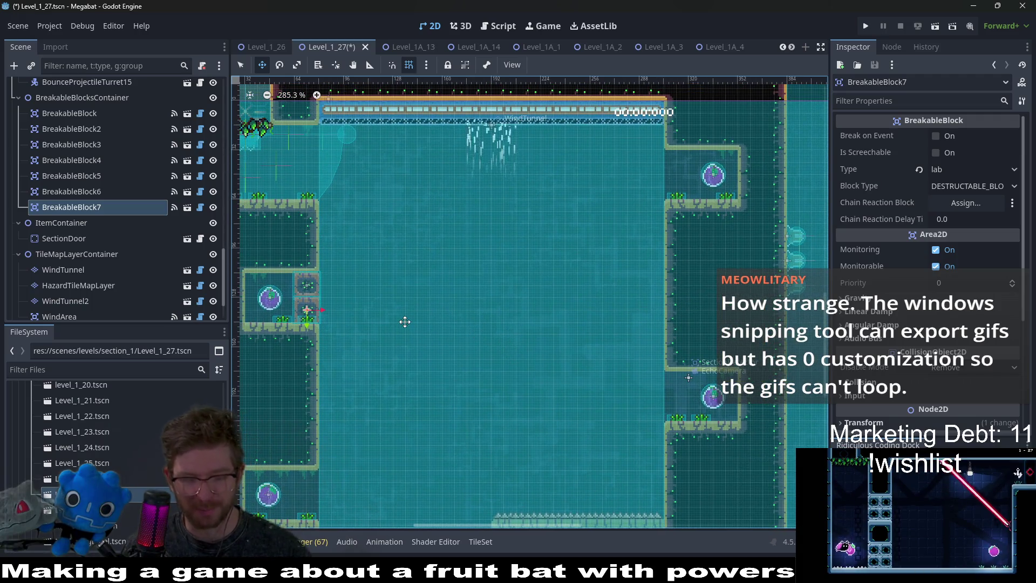
{"action": "key", "text": "ctrl+d"}
{"action": "mouse_move", "coordinate": [338, 306]}
{"action": "left_mouse_down"}
{"action": "mouse_move", "coordinate": [400, 350]}
{"action": "mouse_move", "coordinate": [691, 246]}
{"action": "mouse_move", "coordinate": [678, 387]}
{"action": "left_mouse_up"}
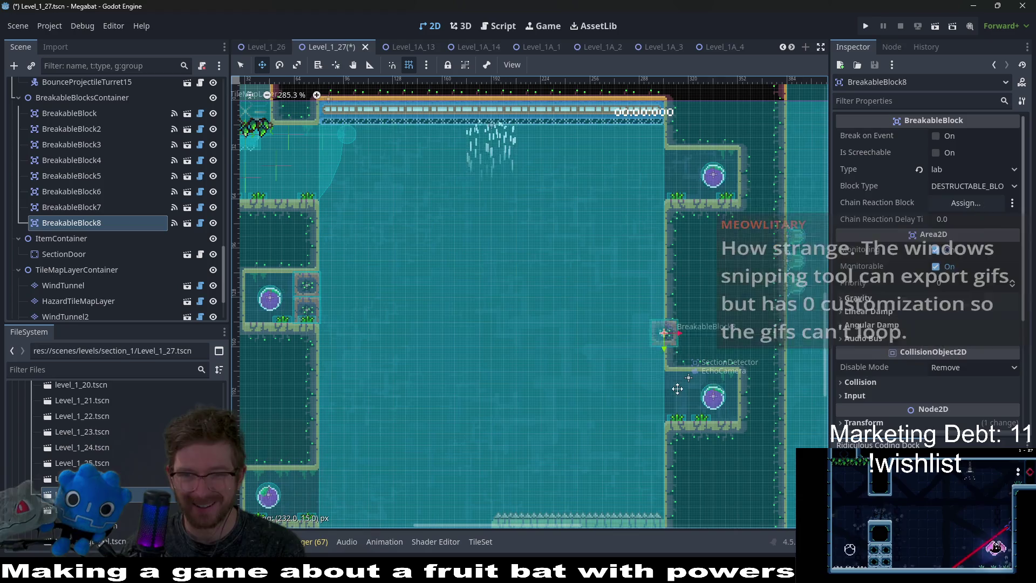
Stack a duplicate BreakableBlock9 next to BreakableBlock8, then select BreakableBlock6.
{"action": "scroll", "coordinate": [688, 388], "scroll_direction": "up", "scroll_amount": 8}
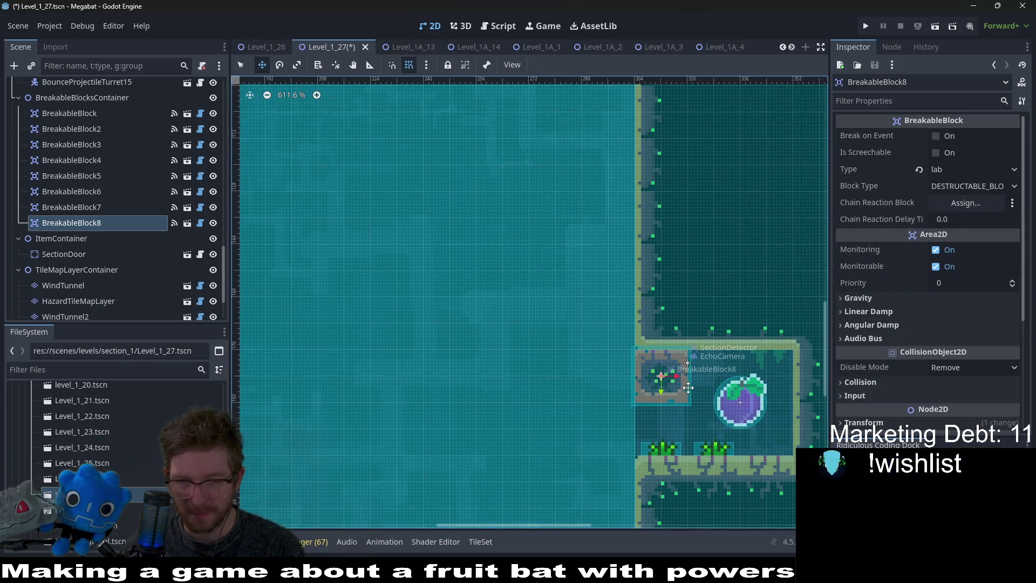
{"action": "scroll", "coordinate": [688, 388], "scroll_direction": "down", "scroll_amount": 2}
{"action": "left_click_drag", "start_coordinate": [631, 428], "coordinate": [648, 328]}
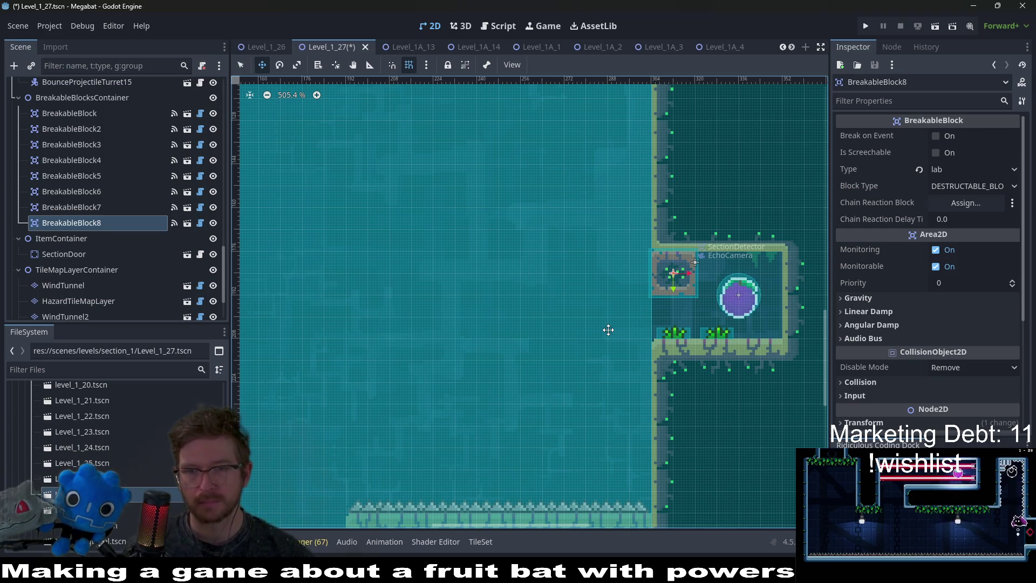
{"action": "scroll", "coordinate": [606, 331], "scroll_direction": "down", "scroll_amount": 9}
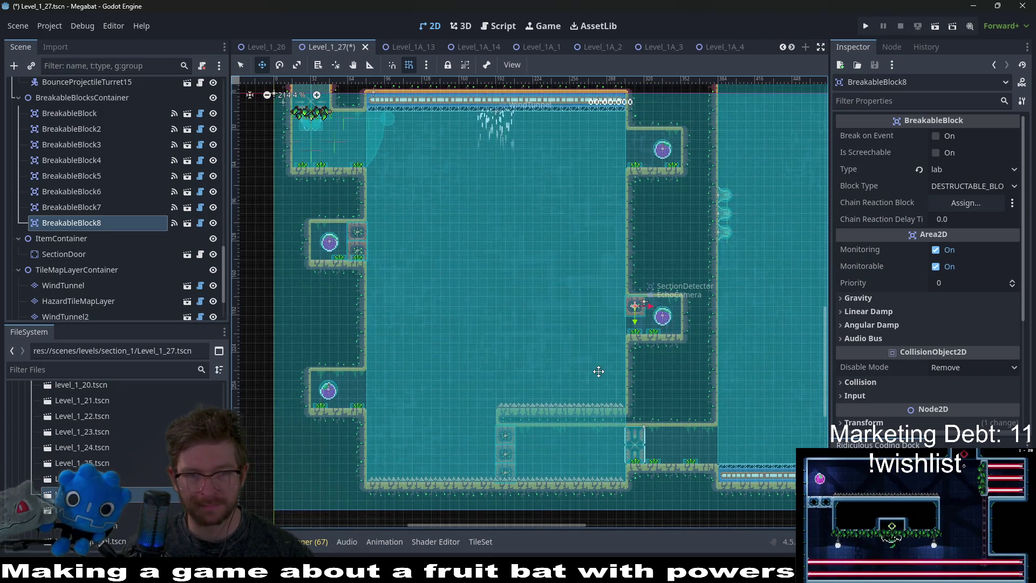
{"action": "key", "text": "ctrl+d"}
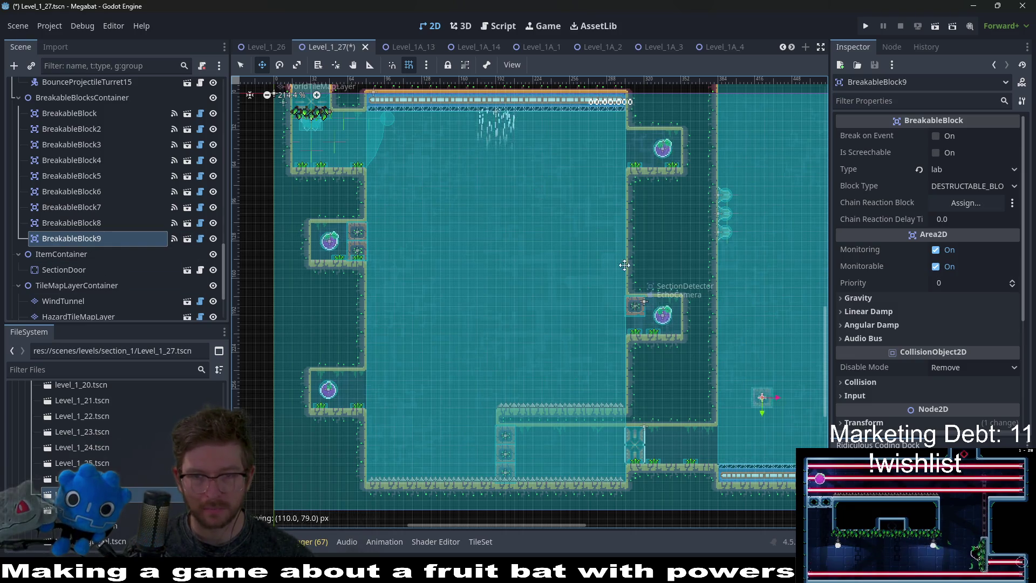
{"action": "scroll", "coordinate": [643, 345], "scroll_direction": "up", "scroll_amount": 5}
{"action": "left_click_drag", "start_coordinate": [642, 327], "coordinate": [634, 294]}
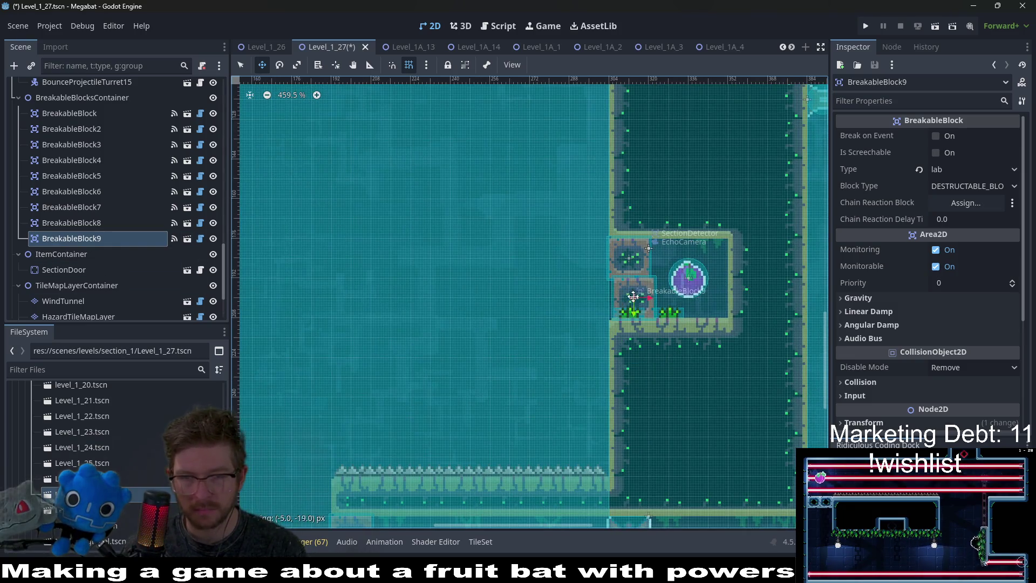
{"action": "scroll", "coordinate": [665, 326], "scroll_direction": "down", "scroll_amount": 5}
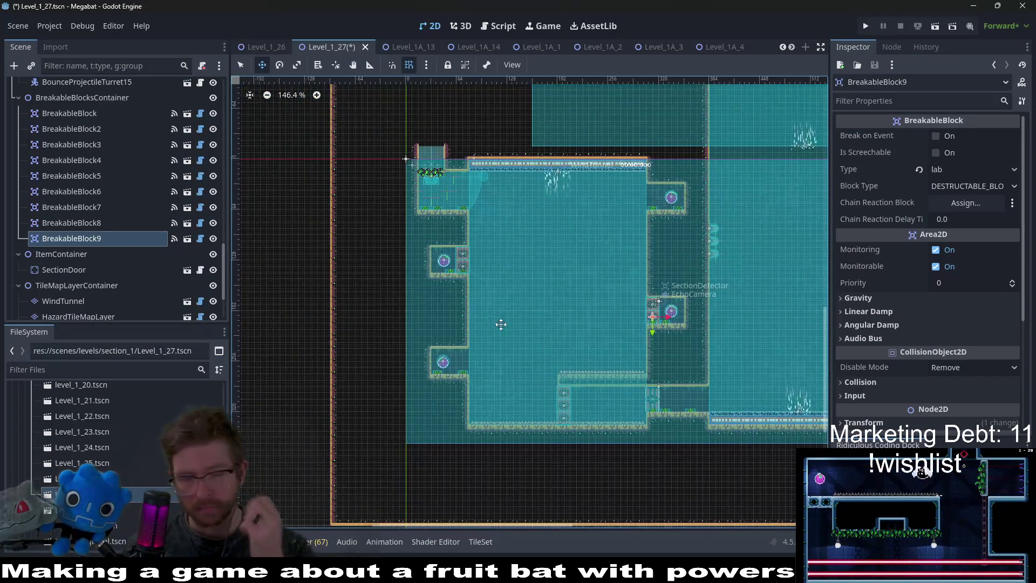
{"action": "left_click", "coordinate": [108, 207]}
Move BreakableBlock6 and 7 together to the upper-right alcove, then undo that move.
{"action": "left_click", "coordinate": [194, 192], "text": "shift"}
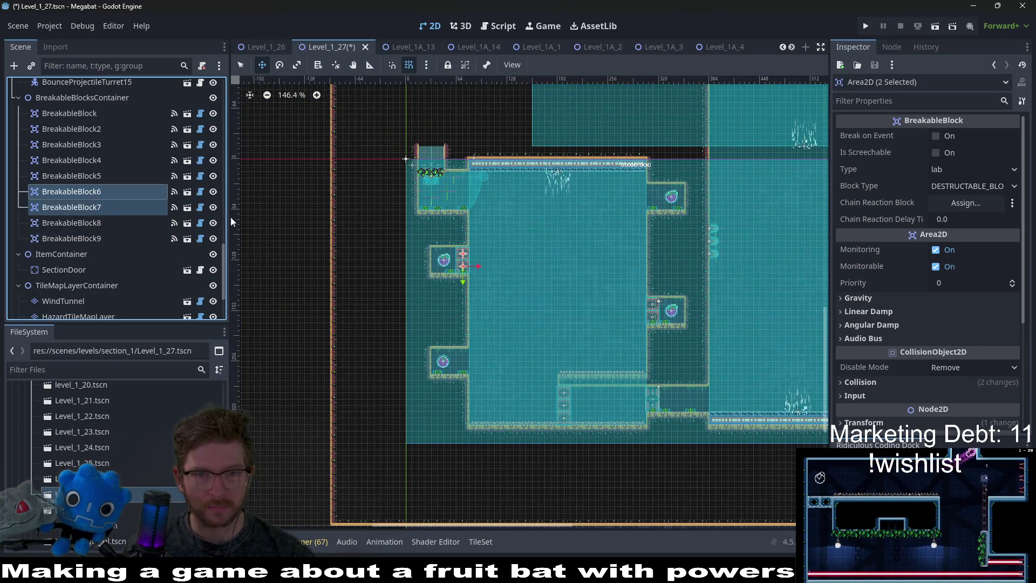
{"action": "mouse_move", "coordinate": [479, 270]}
{"action": "left_mouse_down"}
{"action": "mouse_move", "coordinate": [559, 222]}
{"action": "mouse_move", "coordinate": [679, 200]}
{"action": "left_mouse_up"}
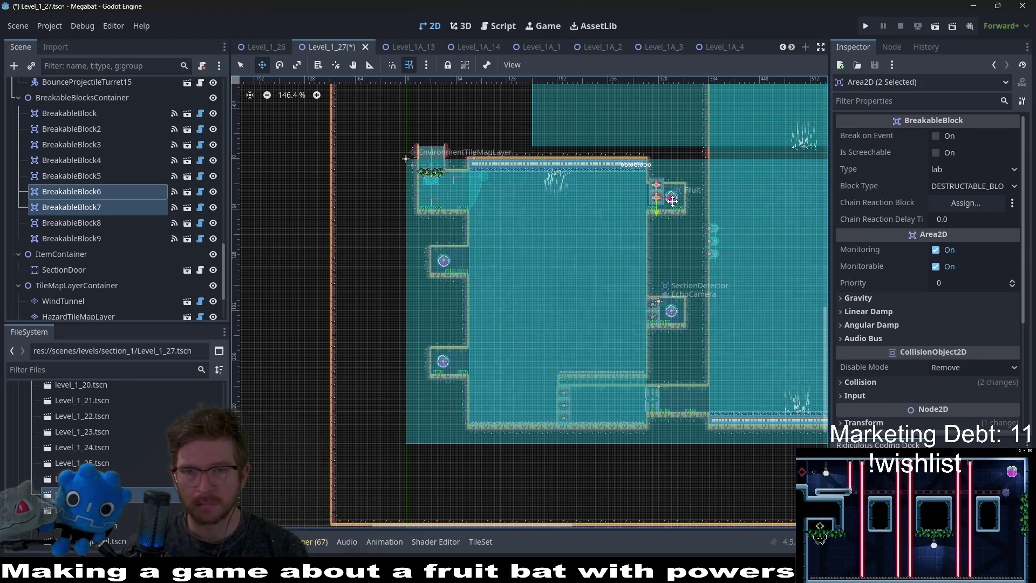
{"action": "scroll", "coordinate": [672, 200], "scroll_direction": "up", "scroll_amount": 3}
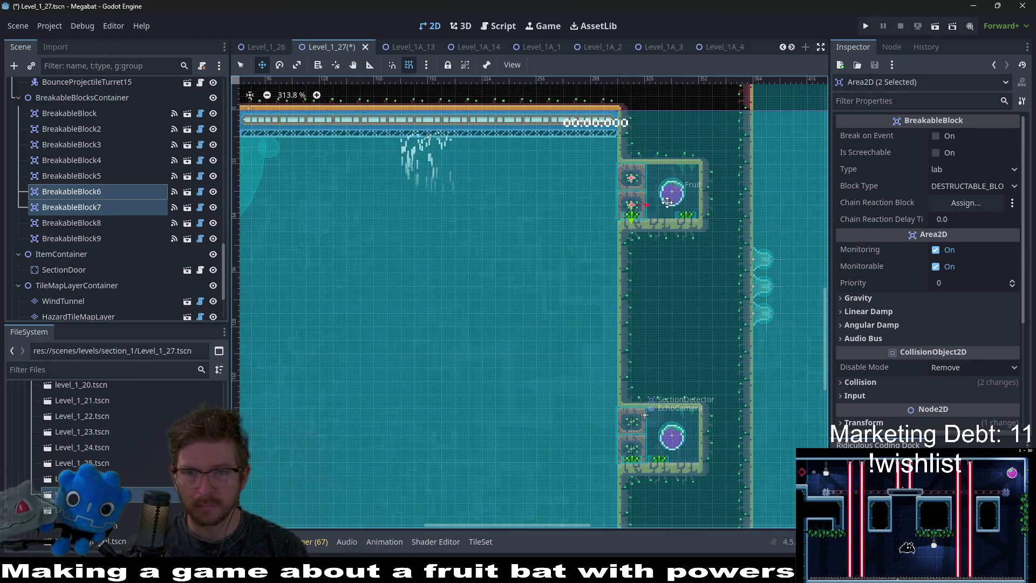
{"action": "scroll", "coordinate": [582, 272], "scroll_direction": "down", "scroll_amount": 2}
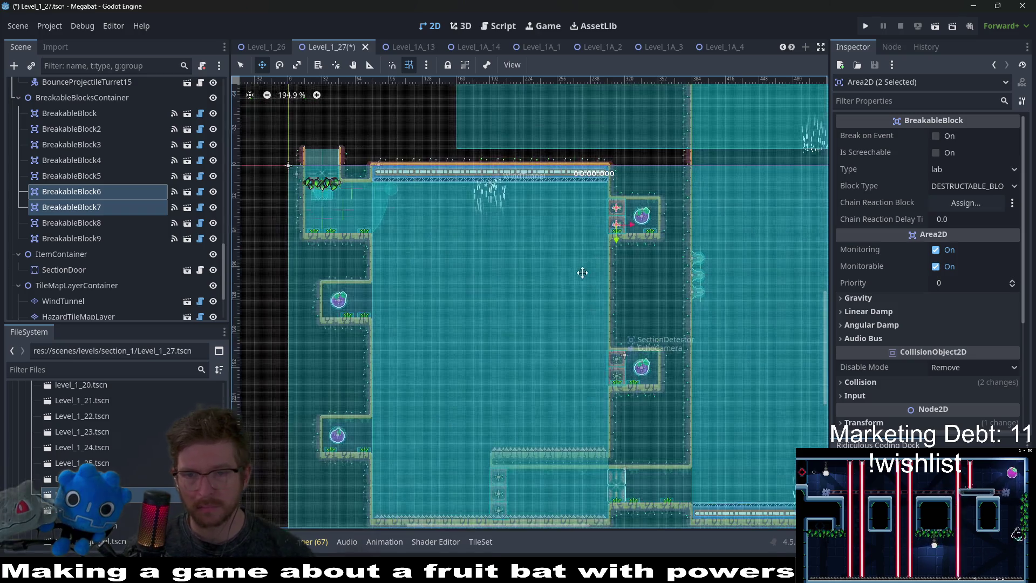
{"action": "scroll", "coordinate": [582, 273], "scroll_direction": "down", "scroll_amount": 1}
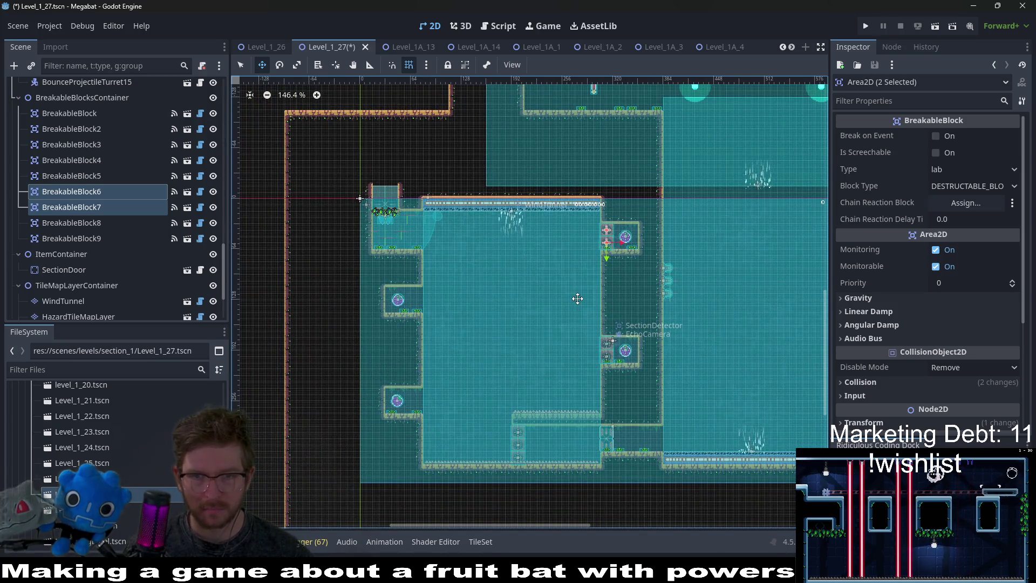
{"action": "key", "text": "ctrl+z"}
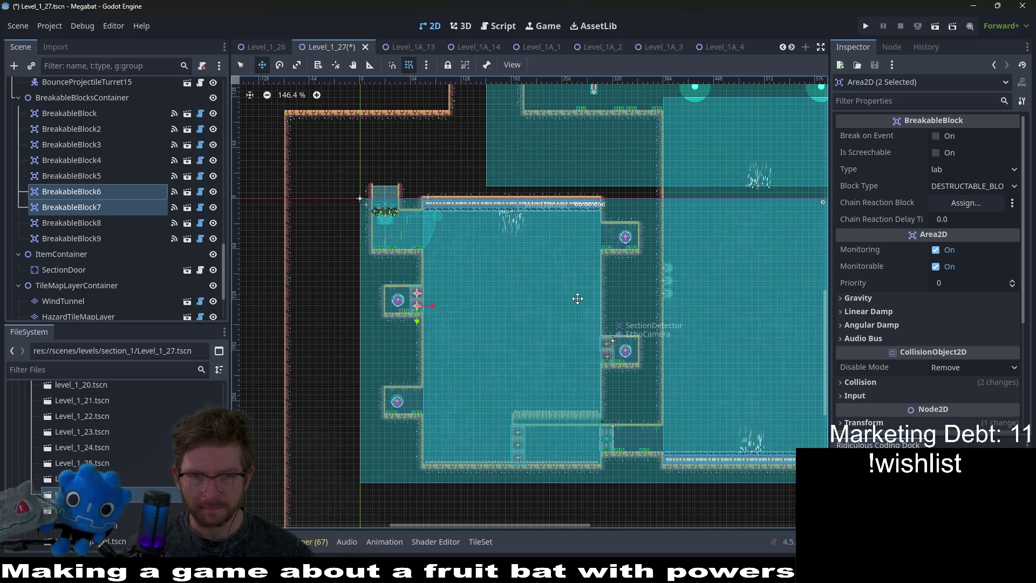
Pan toward the left alcove and pick BreakableBlock9 in the level.
{"action": "scroll", "coordinate": [453, 307], "scroll_direction": "up", "scroll_amount": 4}
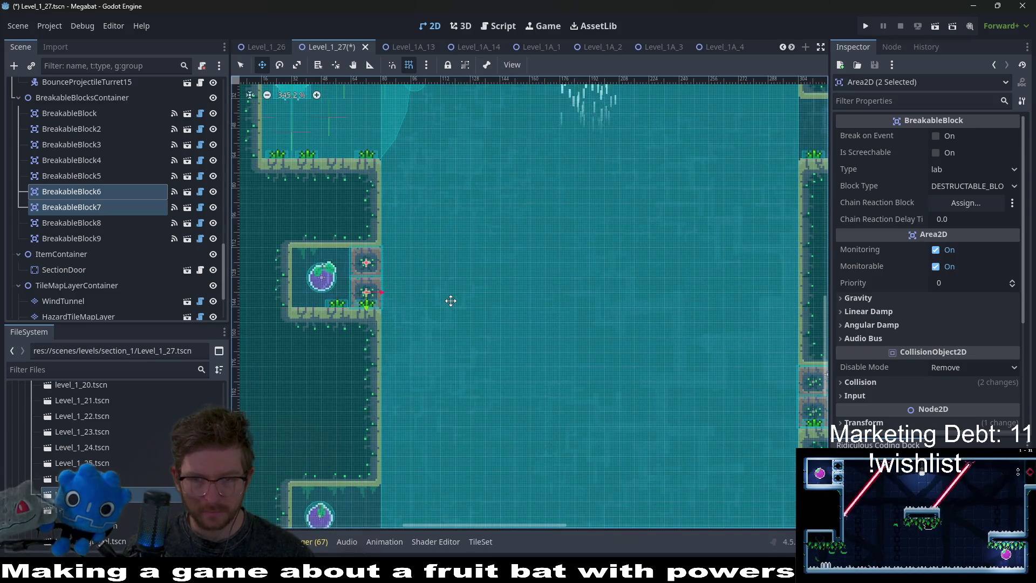
{"action": "left_click_drag", "start_coordinate": [520, 370], "coordinate": [459, 303]}
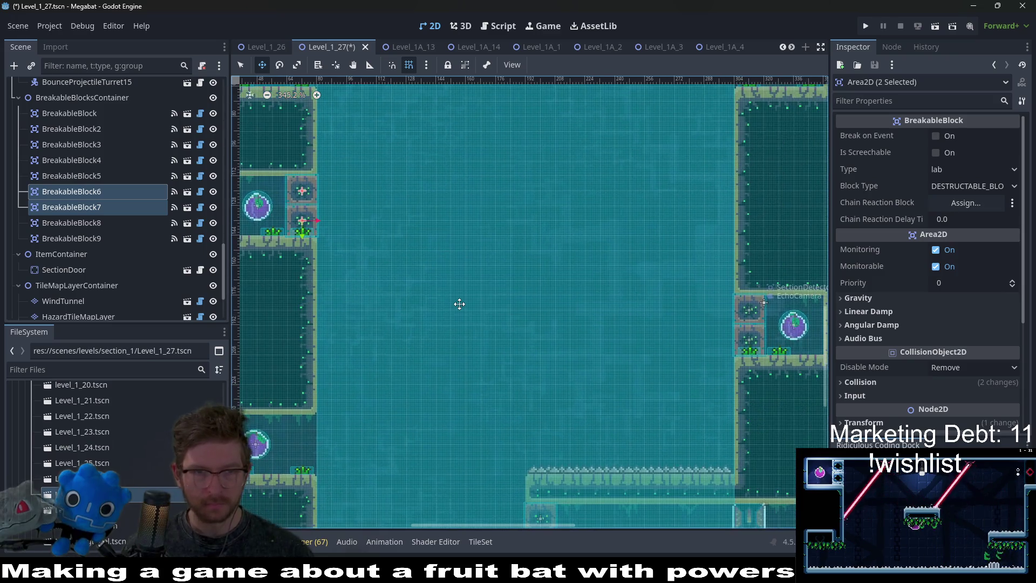
{"action": "scroll", "coordinate": [459, 304], "scroll_direction": "down", "scroll_amount": 2}
{"action": "left_click", "coordinate": [641, 353]}
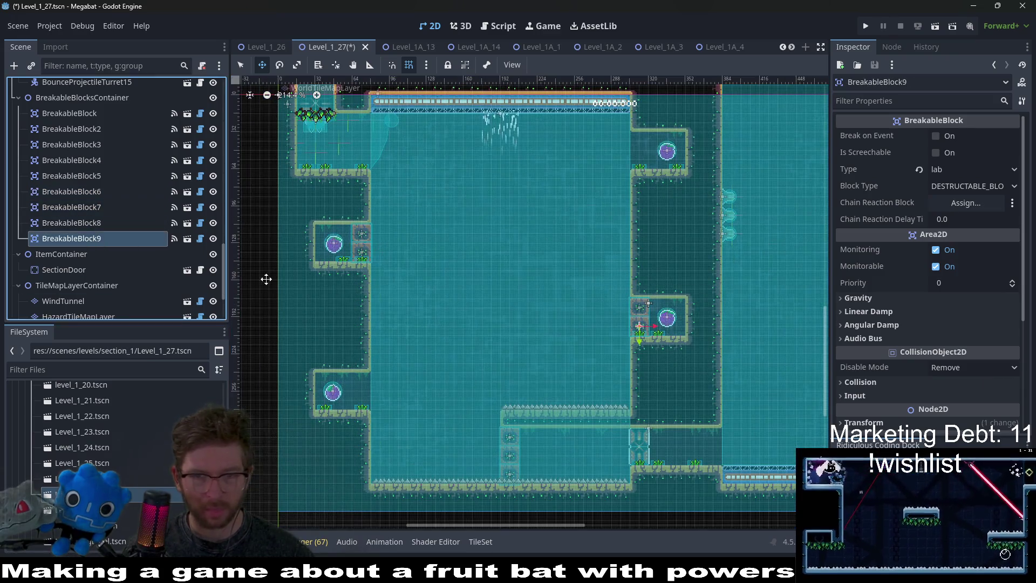
Duplicate BreakableBlock9 as BreakableBlock10 into the upper-right fruit alcove.
{"action": "key", "text": "ctrl+d"}
{"action": "left_click_drag", "start_coordinate": [668, 319], "coordinate": [666, 130]}
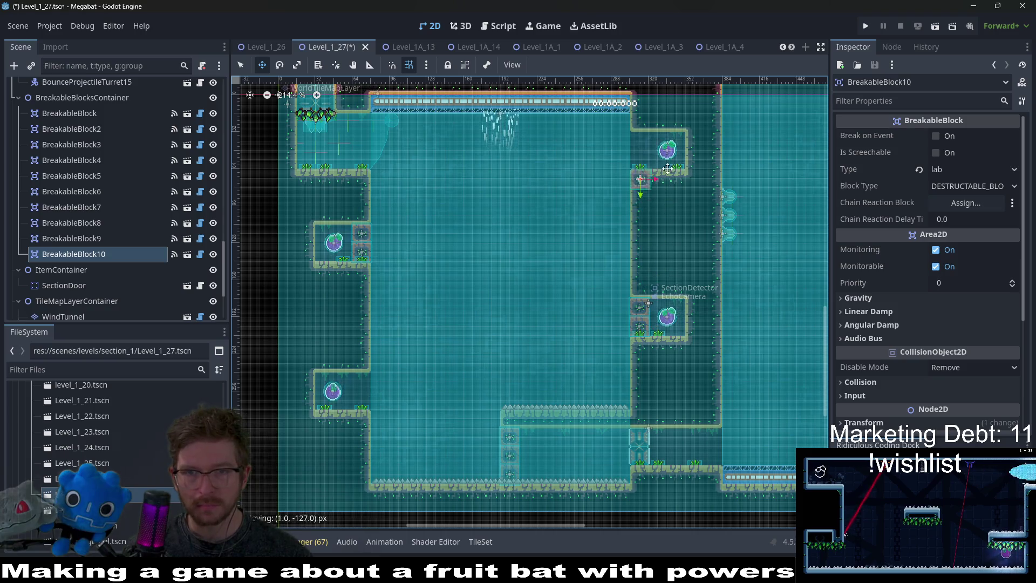
{"action": "scroll", "coordinate": [663, 142], "scroll_direction": "up", "scroll_amount": 3}
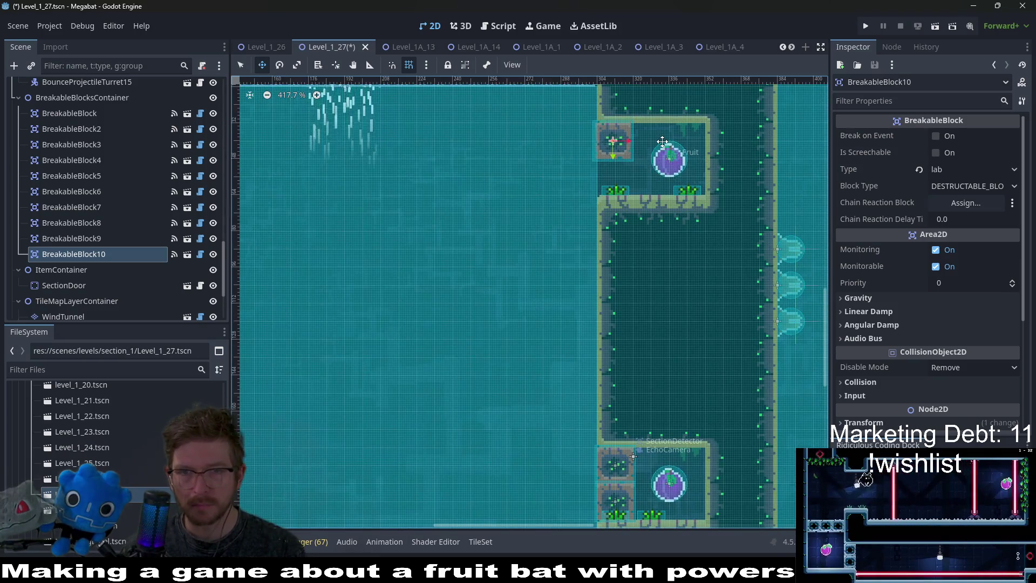
{"action": "scroll", "coordinate": [627, 318], "scroll_direction": "down", "scroll_amount": 2}
Add BreakableBlock11 as another duplicate, save the scene, and select SectionDoor.
{"action": "key", "text": "ctrl+d"}
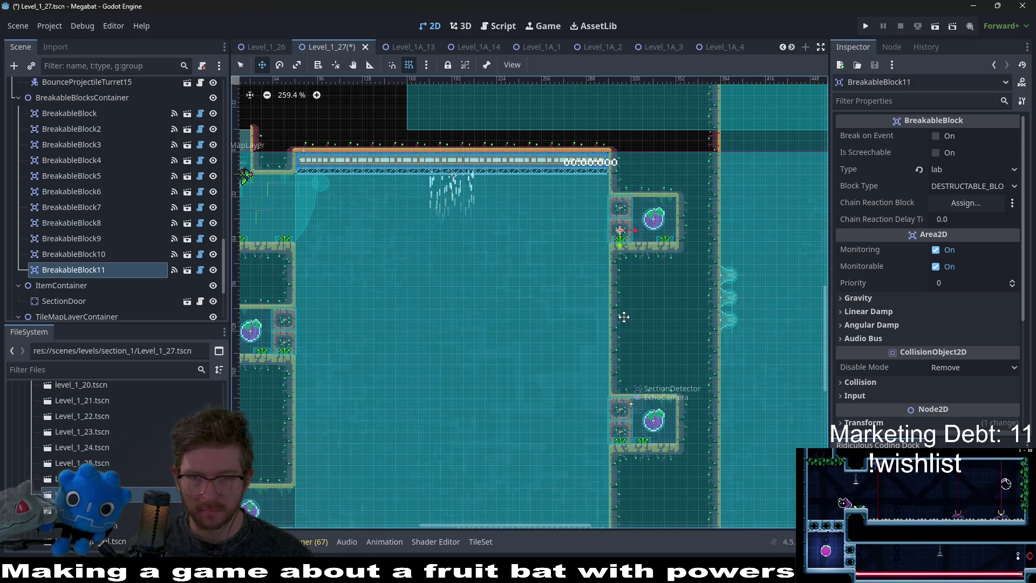
{"action": "scroll", "coordinate": [630, 287], "scroll_direction": "up", "scroll_amount": 3}
{"action": "scroll", "coordinate": [683, 318], "scroll_direction": "down", "scroll_amount": 4}
{"action": "key", "text": "ctrl+s"}
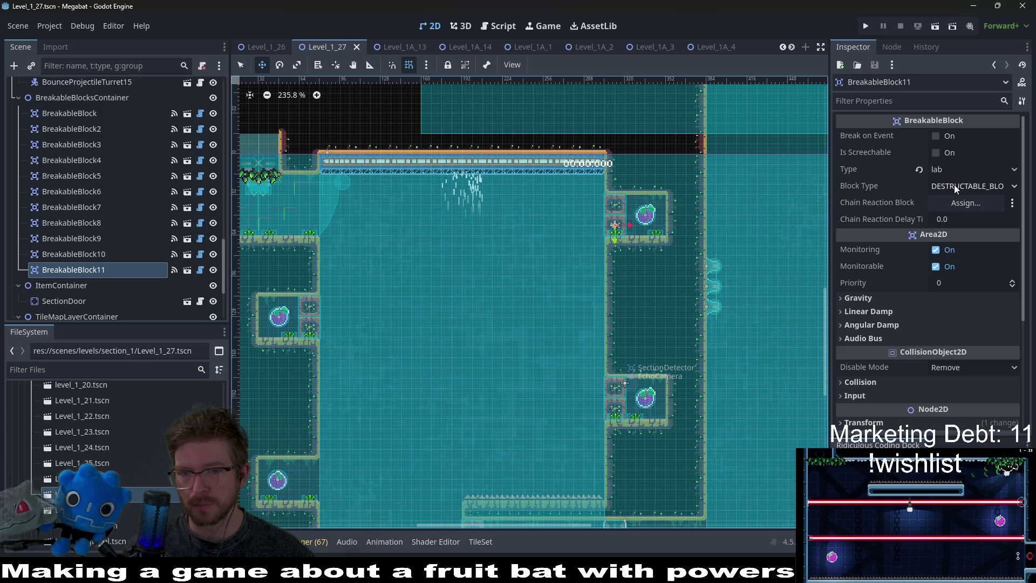
{"action": "scroll", "coordinate": [961, 195], "scroll_direction": "down", "scroll_amount": 3}
{"action": "scroll", "coordinate": [960, 197], "scroll_direction": "up", "scroll_amount": 3}
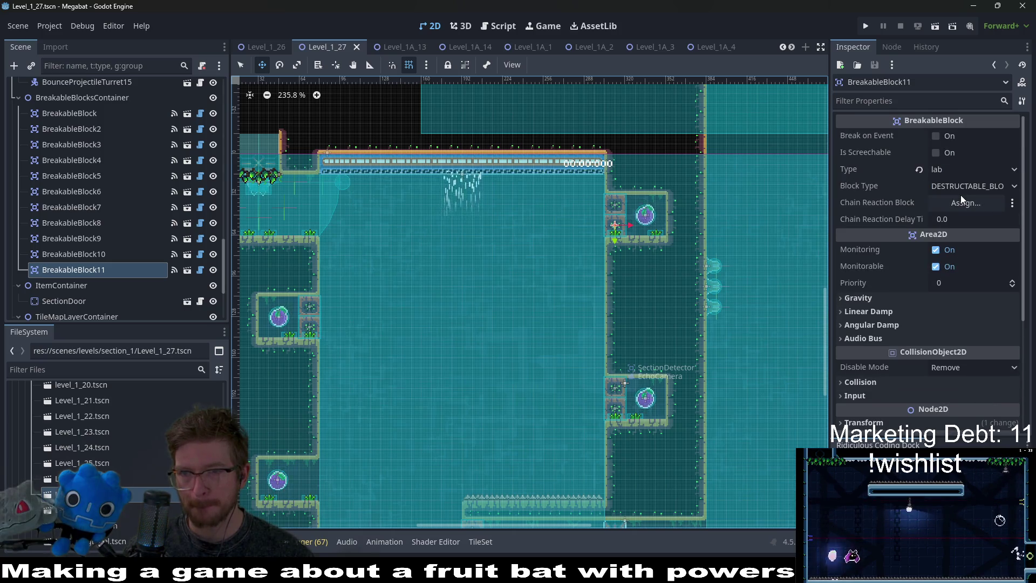
{"action": "scroll", "coordinate": [84, 281], "scroll_direction": "down", "scroll_amount": 2}
{"action": "left_click", "coordinate": [84, 272]}
{"action": "scroll", "coordinate": [555, 342], "scroll_direction": "down", "scroll_amount": 3}
Fill SectionDoor's Fruit Group Override with Fruit, Fruit2 and Fruit3 in the first three slots.
{"action": "scroll", "coordinate": [682, 454], "scroll_direction": "up", "scroll_amount": 5}
{"action": "left_click", "coordinate": [971, 135]}
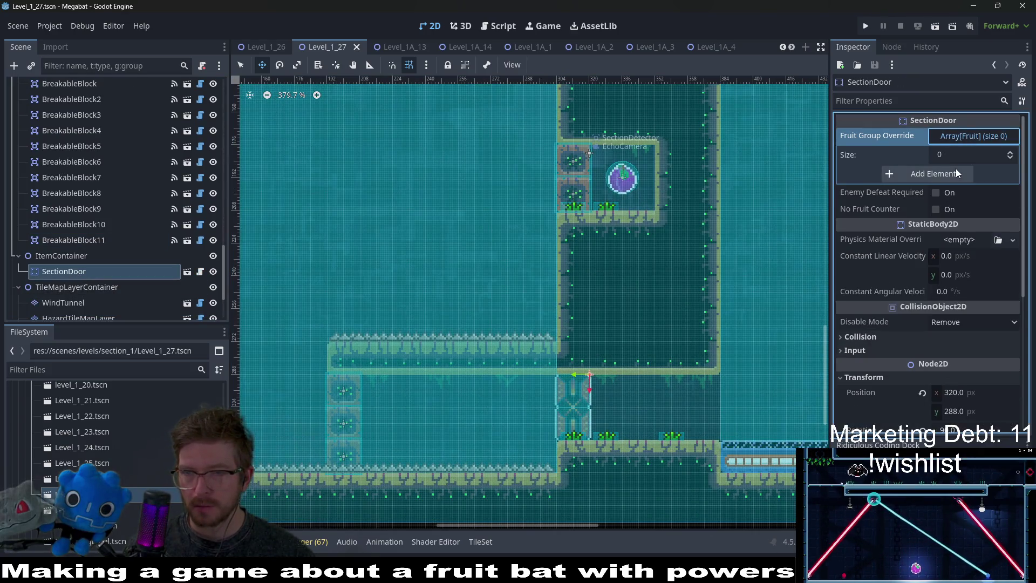
{"action": "scroll", "coordinate": [449, 209], "scroll_direction": "down", "scroll_amount": 5}
{"action": "scroll", "coordinate": [449, 209], "scroll_direction": "down", "scroll_amount": 5}
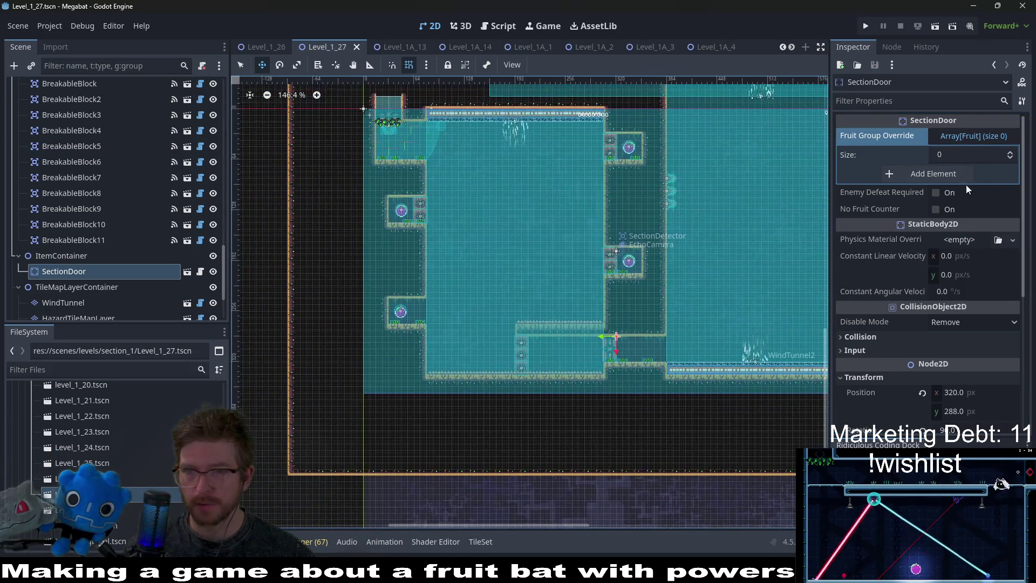
{"action": "scroll", "coordinate": [1009, 154], "scroll_direction": "up", "scroll_amount": 4}
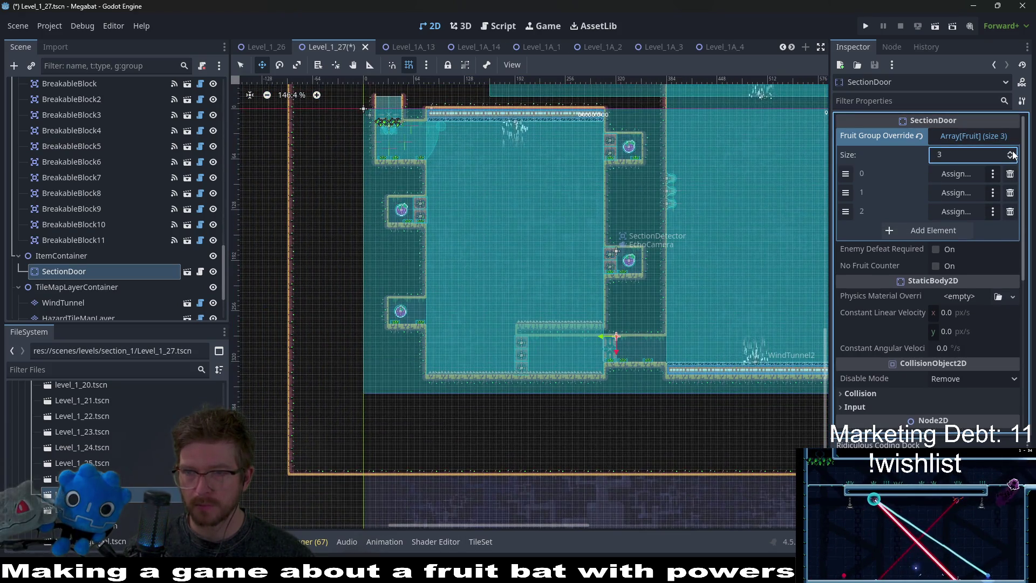
{"action": "left_click", "coordinate": [953, 173]}
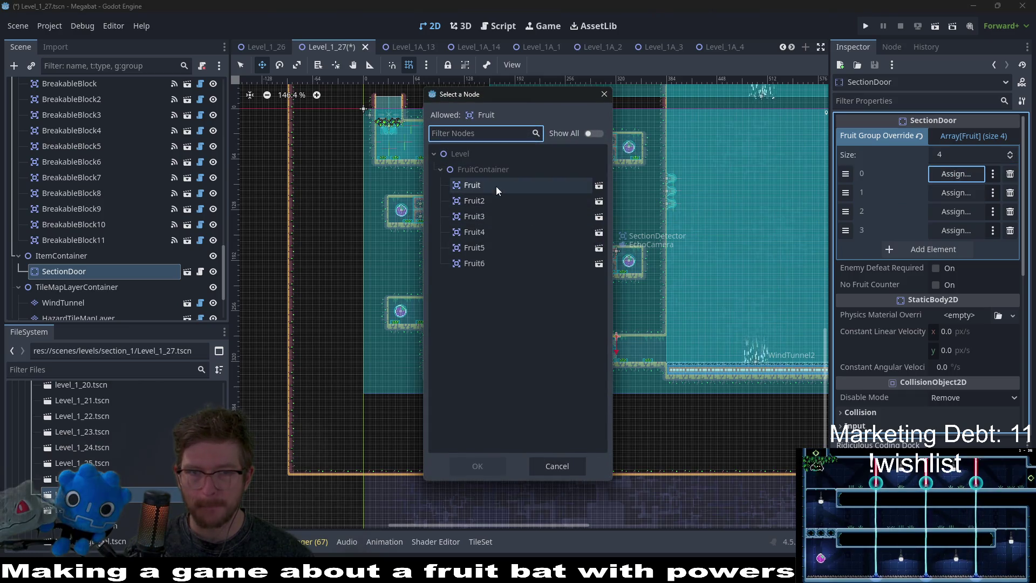
{"action": "double_click", "coordinate": [496, 187]}
{"action": "left_click", "coordinate": [958, 190]}
{"action": "left_click", "coordinate": [491, 203]}
{"action": "double_click", "coordinate": [492, 207]}
{"action": "left_click", "coordinate": [955, 211]}
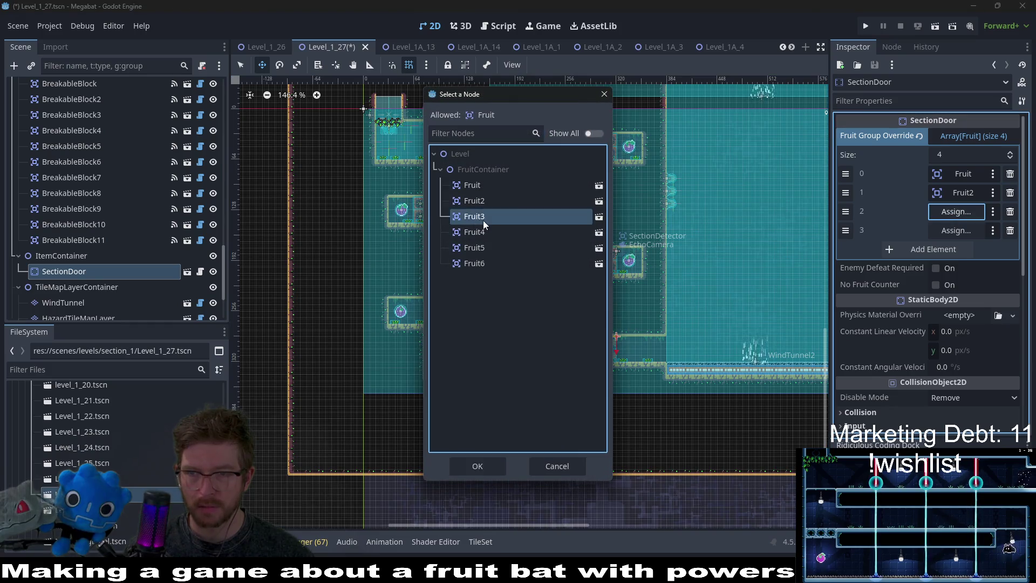
{"action": "double_click", "coordinate": [483, 218]}
Replace the mistaken Fruit5 fourth entry with Fruit4 and save the scene.
{"action": "left_click", "coordinate": [956, 230]}
{"action": "double_click", "coordinate": [477, 248]}
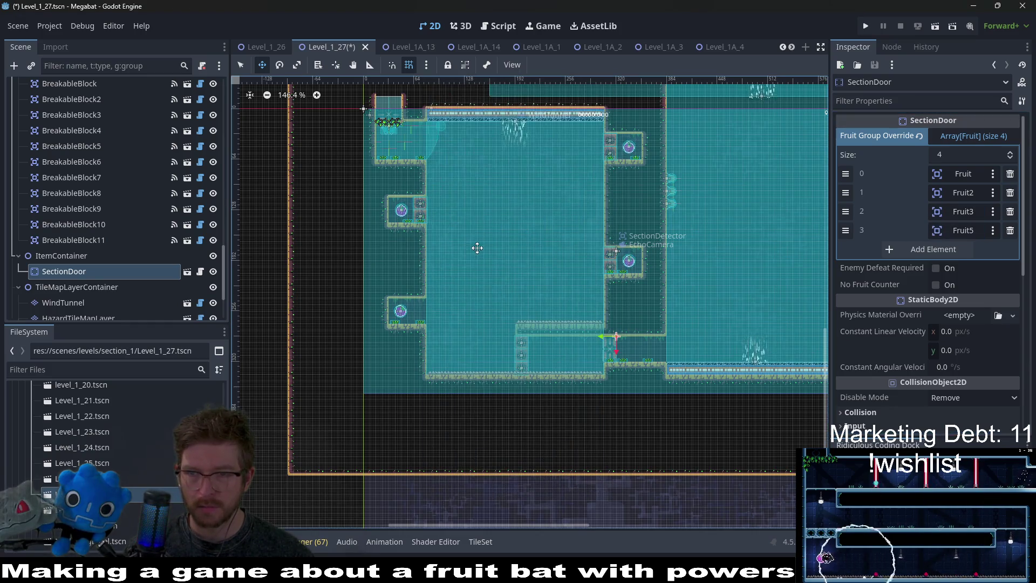
{"action": "left_click", "coordinate": [1011, 231]}
{"action": "left_click", "coordinate": [945, 231]}
{"action": "left_click", "coordinate": [971, 235]}
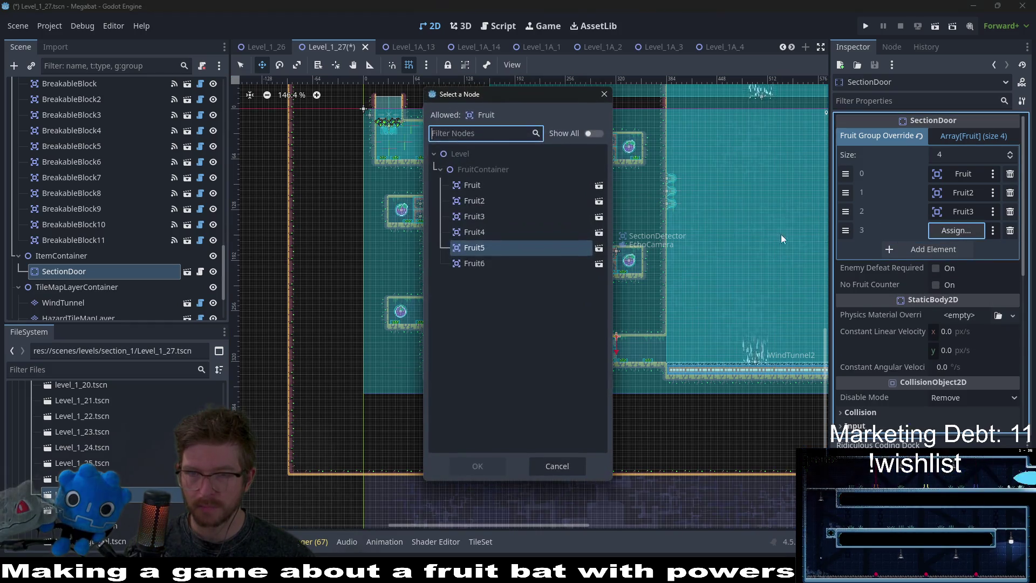
{"action": "double_click", "coordinate": [520, 236]}
{"action": "key", "text": "ctrl+s"}
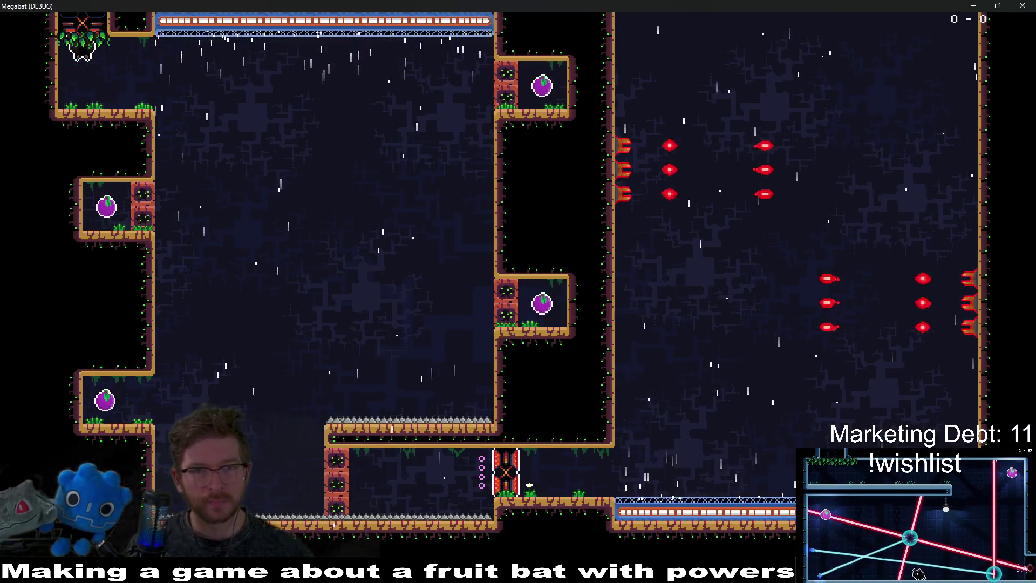
Fly the bat to the bottom-left, right, left and top-right fruit ledges, eating each fruit.
{"action": "key", "text": "Down"}
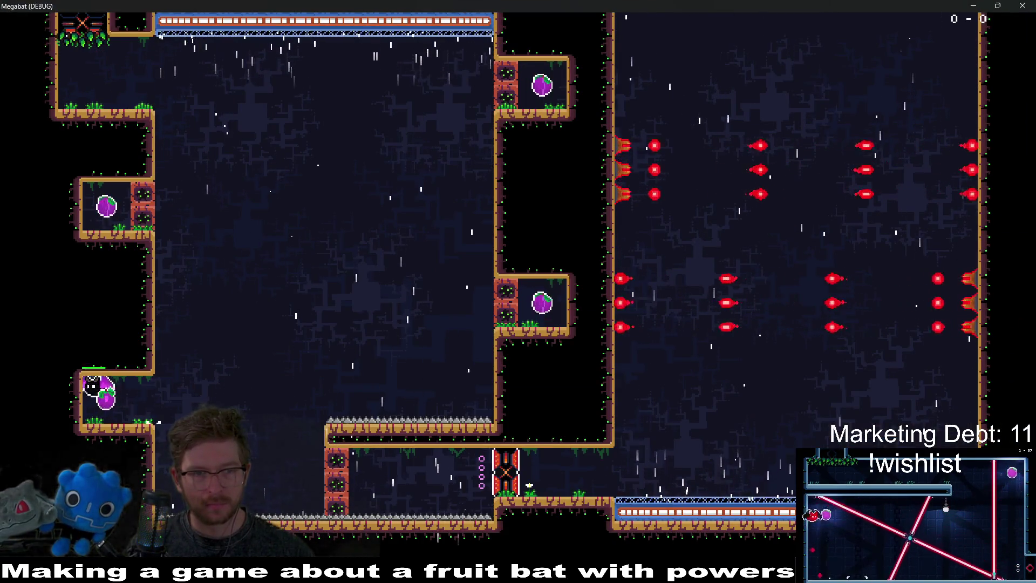
{"action": "key", "text": "Right"}
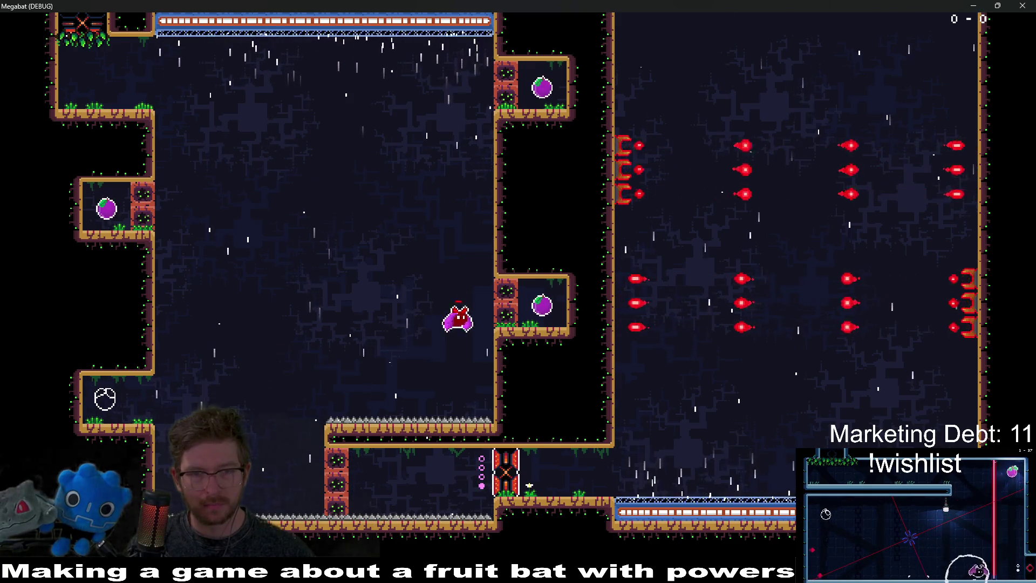
{"action": "key", "text": "Left"}
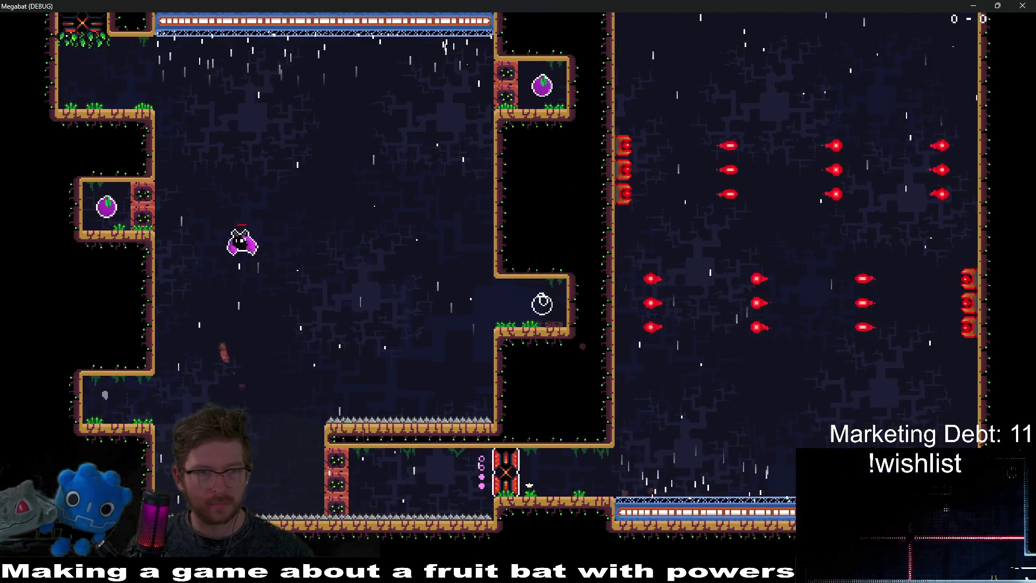
{"action": "key", "text": "Right"}
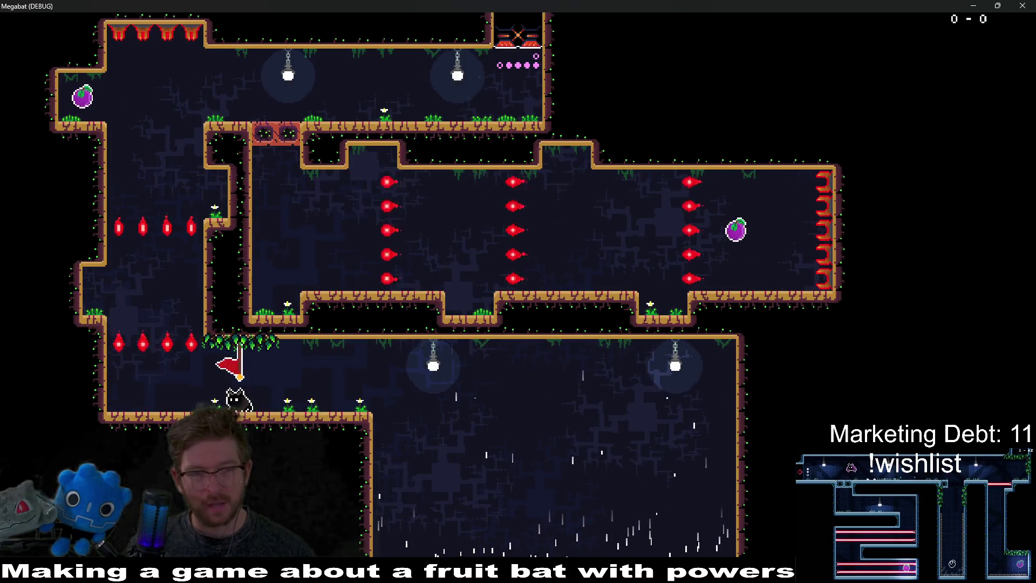
Fly up the shaft, collect the top-left eggplant, and smash down through the breakable blocks.
{"action": "key", "text": "Left"}
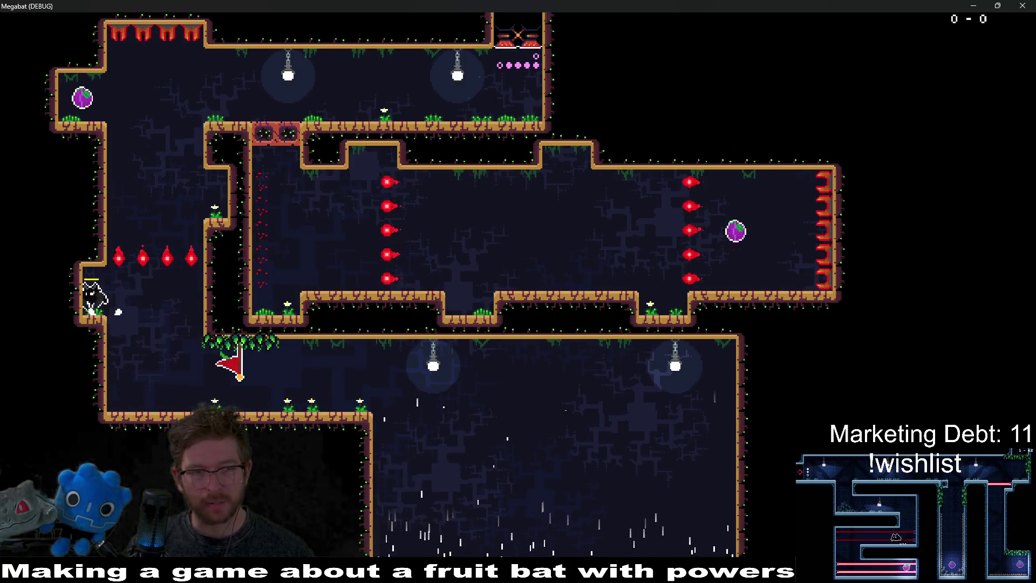
{"action": "key", "text": "Right"}
{"action": "key", "text": "Left"}
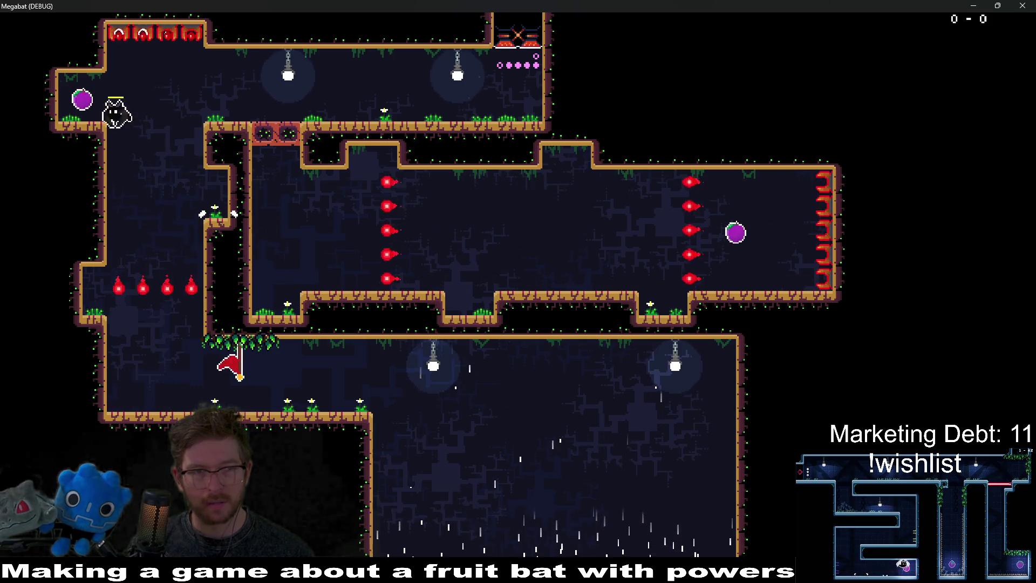
{"action": "key", "text": "Right"}
{"action": "key", "text": "Right"}
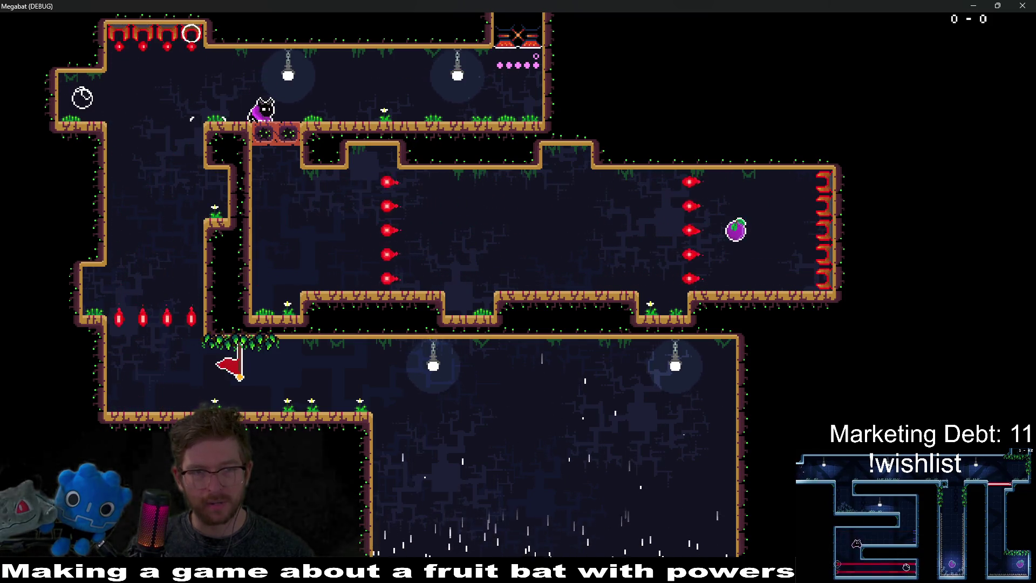
{"action": "key", "text": "Down"}
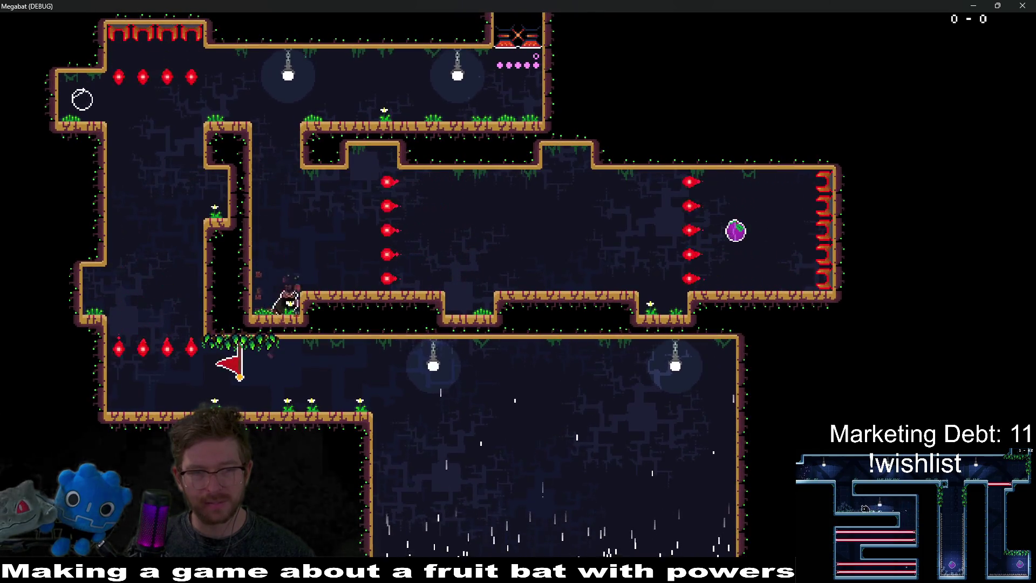
{"action": "key", "text": "Right"}
Drop to the right floor, grab the purple fruit, and fly up to the top door.
{"action": "key", "text": "Down"}
{"action": "key", "text": "Right"}
{"action": "key", "text": "Right"}
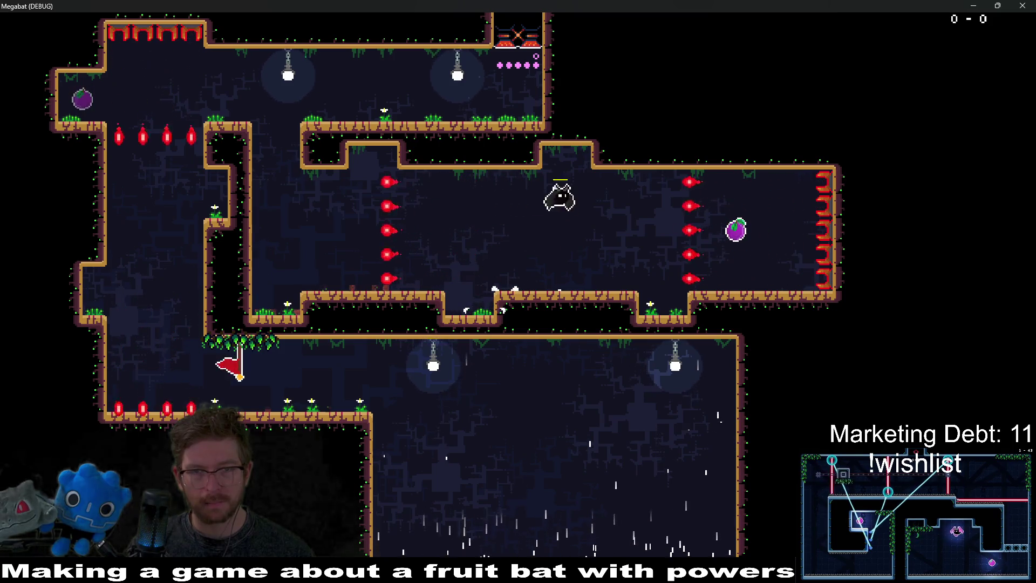
{"action": "key", "text": "Down"}
{"action": "key", "text": "Down"}
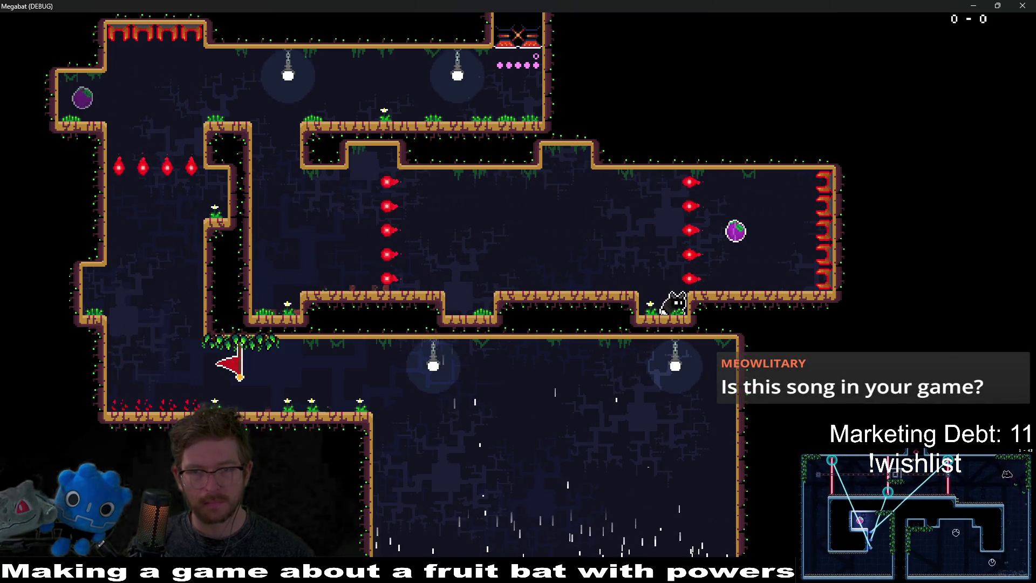
{"action": "key", "text": "Right"}
{"action": "key", "text": "Left"}
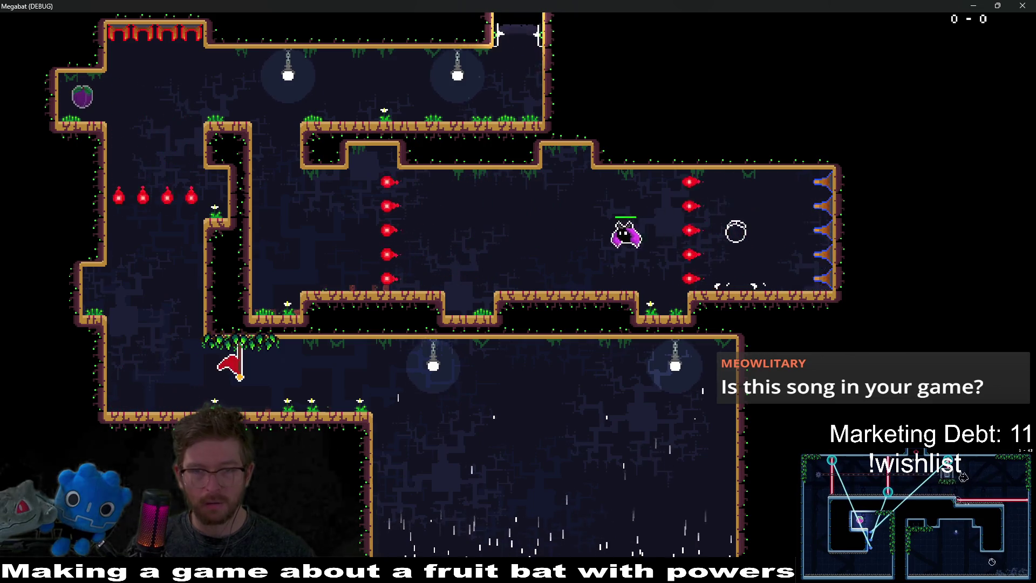
{"action": "key", "text": "Up"}
{"action": "key", "text": "Right"}
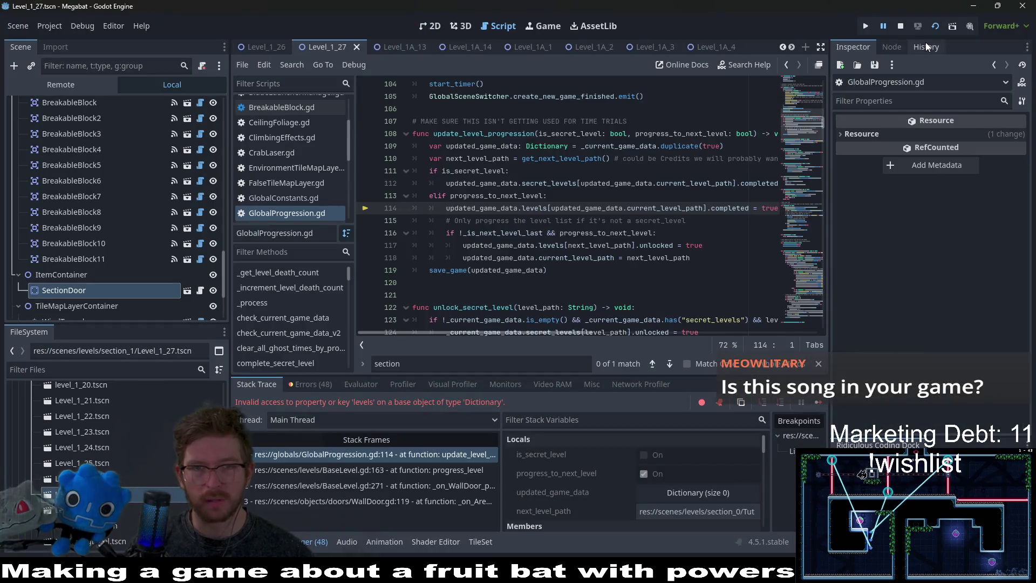
Stop the halted debug session and return to the 2D scene view.
{"action": "left_click", "coordinate": [900, 25]}
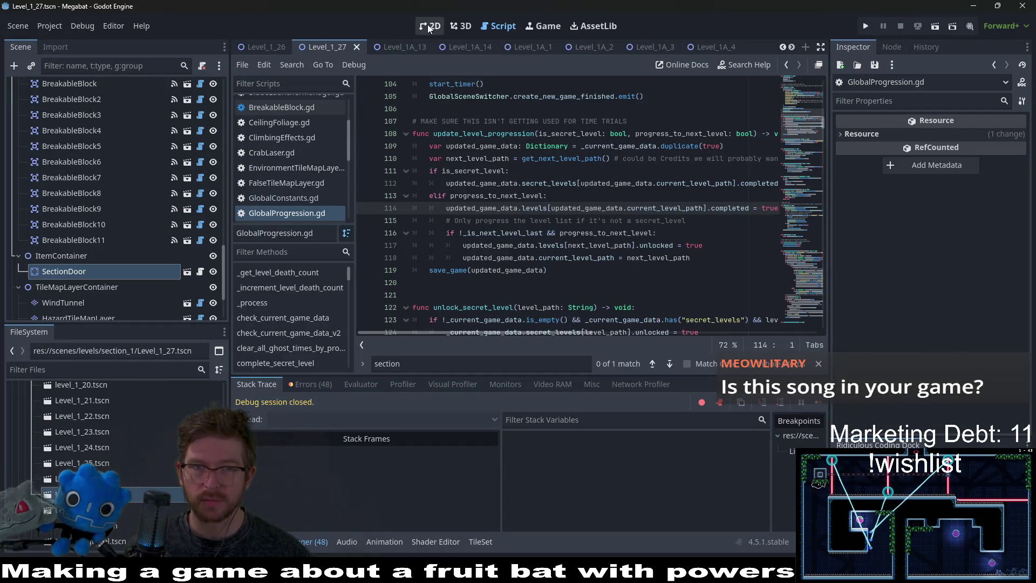
{"action": "left_click", "coordinate": [429, 27]}
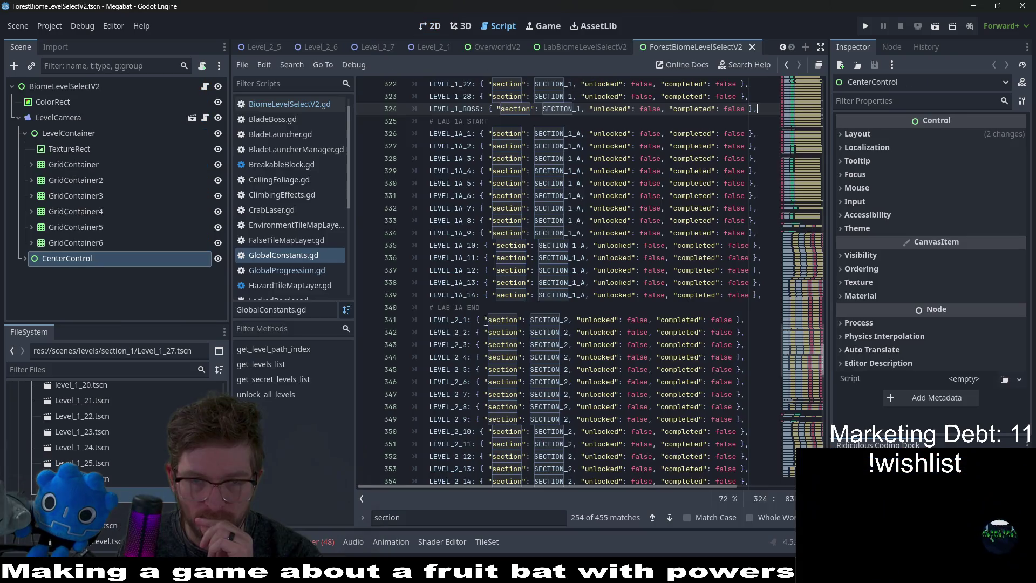
{"action": "scroll", "coordinate": [509, 331], "scroll_direction": "down", "scroll_amount": 2}
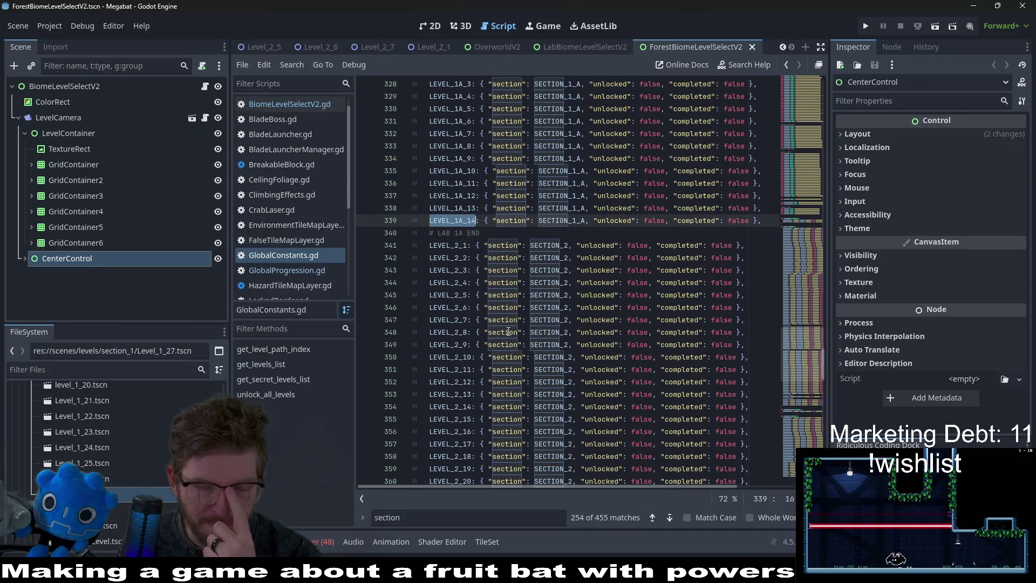
{"action": "double_click", "coordinate": [448, 245]}
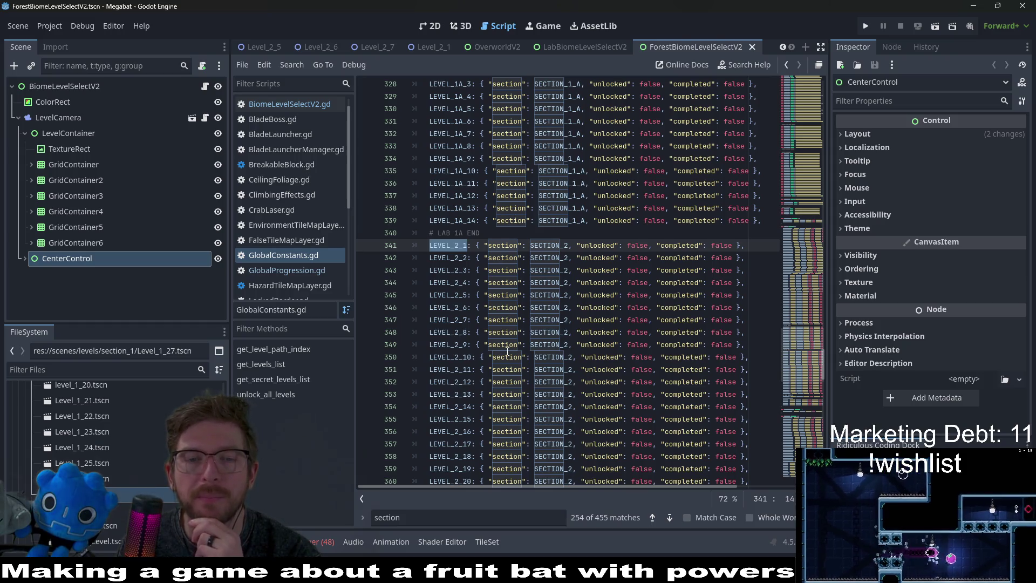
{"action": "scroll", "coordinate": [507, 351], "scroll_direction": "down", "scroll_amount": 3}
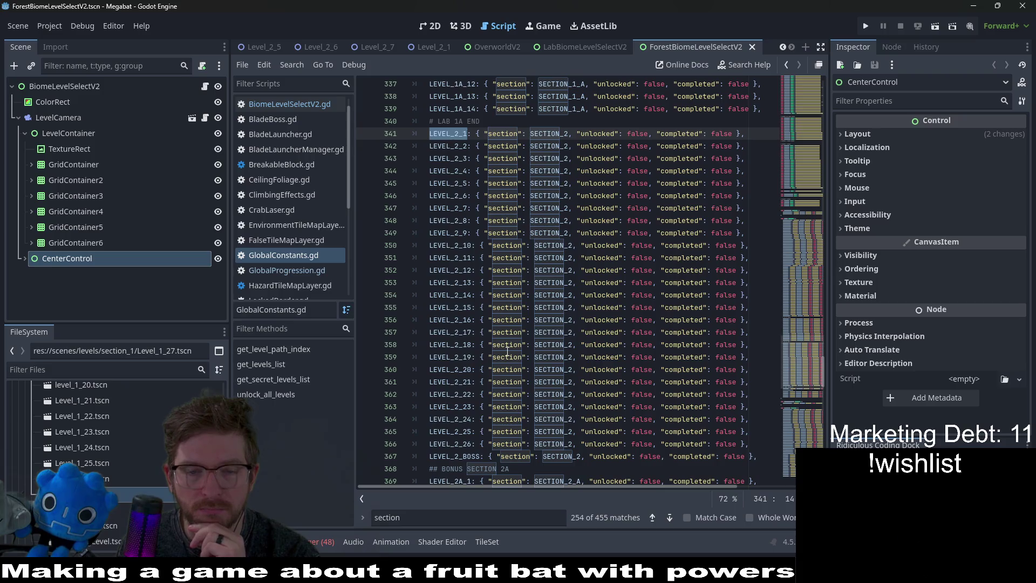
{"action": "double_click", "coordinate": [450, 444]}
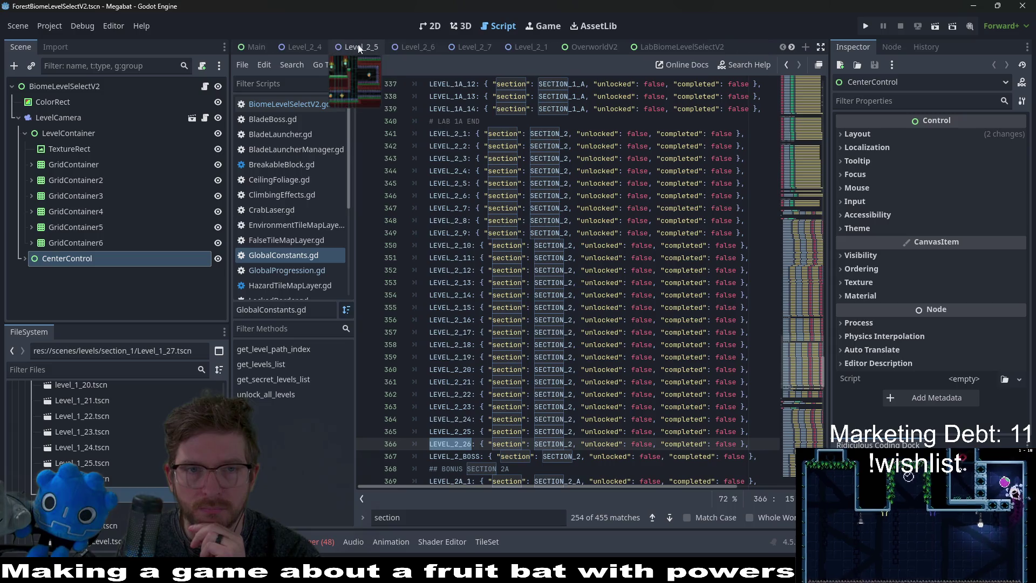
{"action": "left_click", "coordinate": [371, 48]}
Switch to the Level_2_1 scene and move its tab to the front.
{"action": "left_click", "coordinate": [433, 27]}
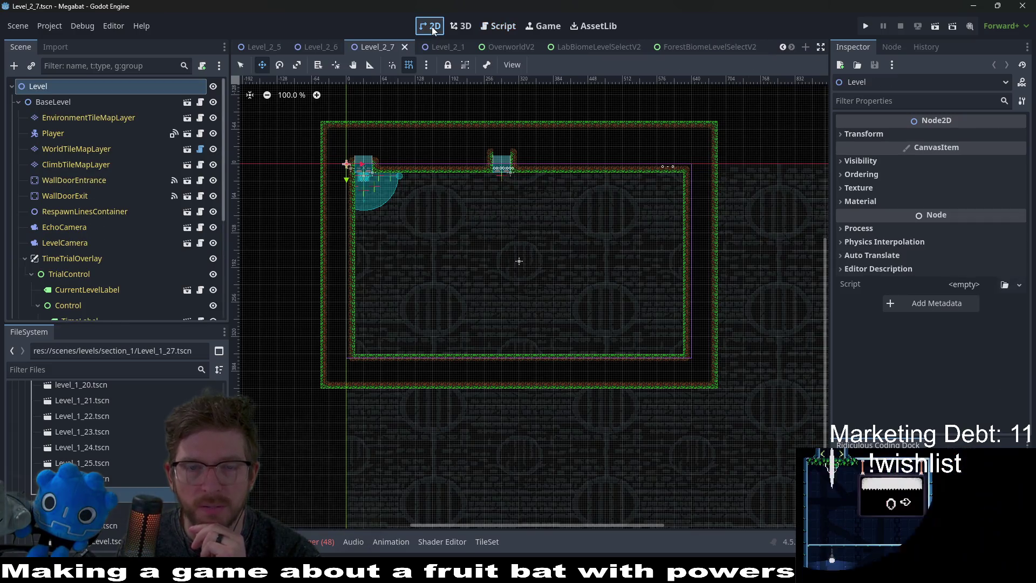
{"action": "left_click", "coordinate": [444, 47]}
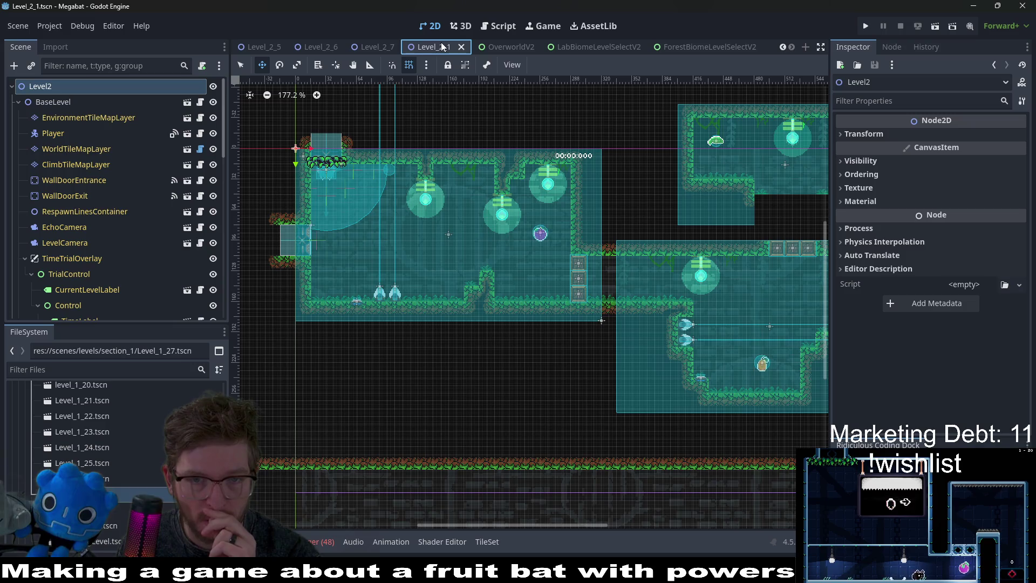
{"action": "left_click_drag", "start_coordinate": [441, 47], "coordinate": [250, 50]}
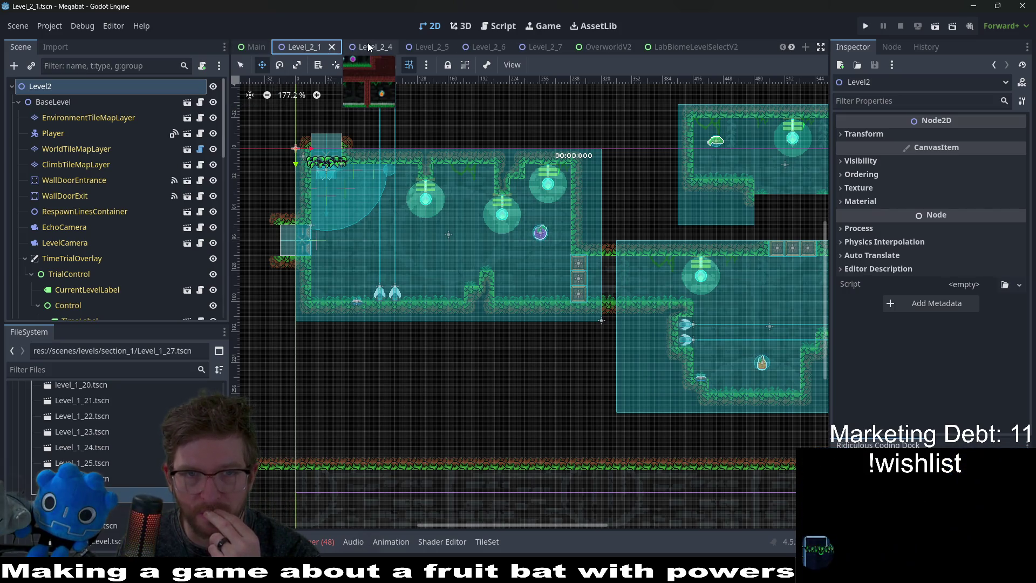
Filter the FileSystem dock to level_2_ files and show the debugger's error list.
{"action": "left_click", "coordinate": [113, 370]}
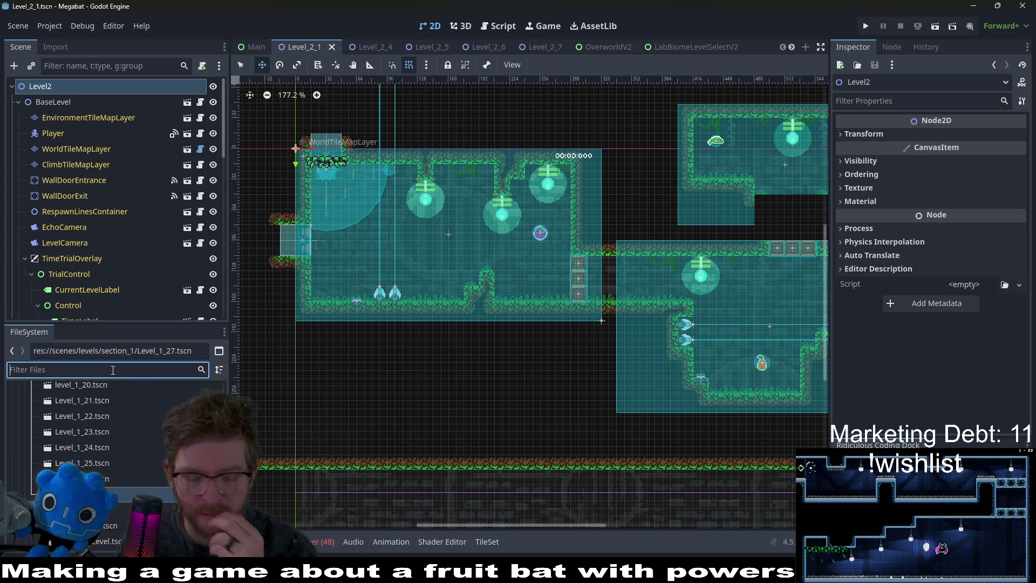
{"action": "type", "text": "level_"}
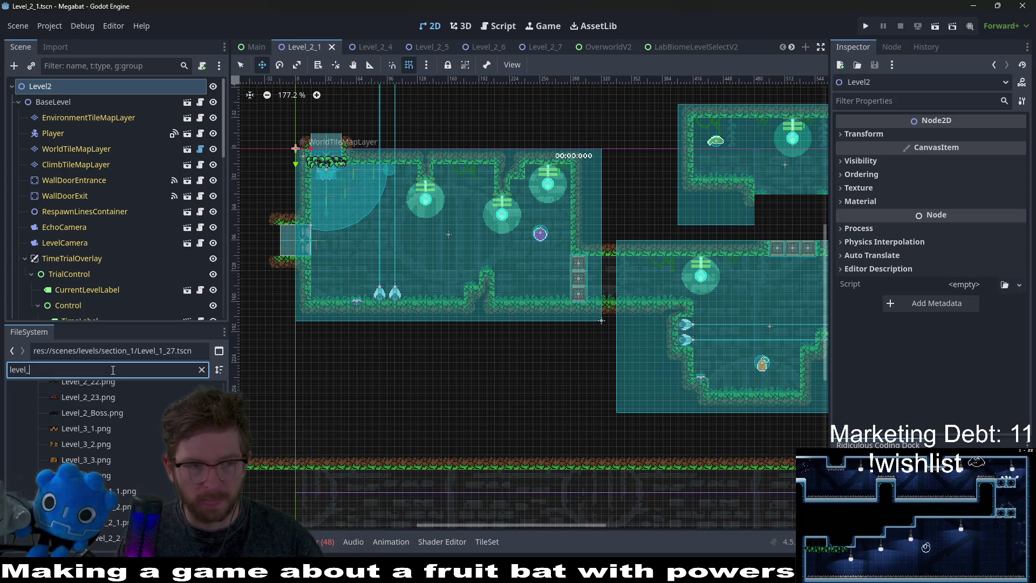
{"action": "type", "text": "2_"}
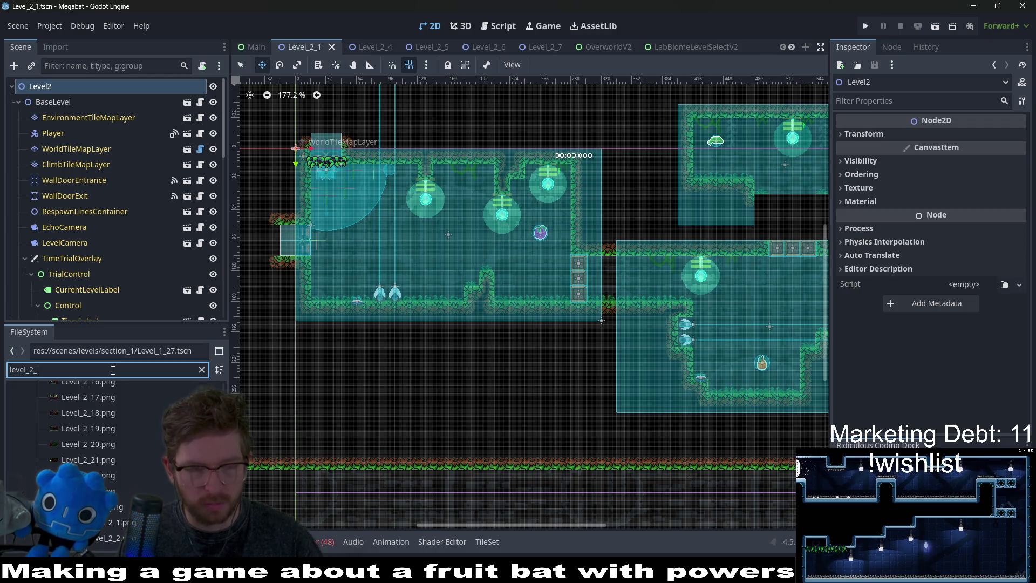
{"action": "type", "text": "1"}
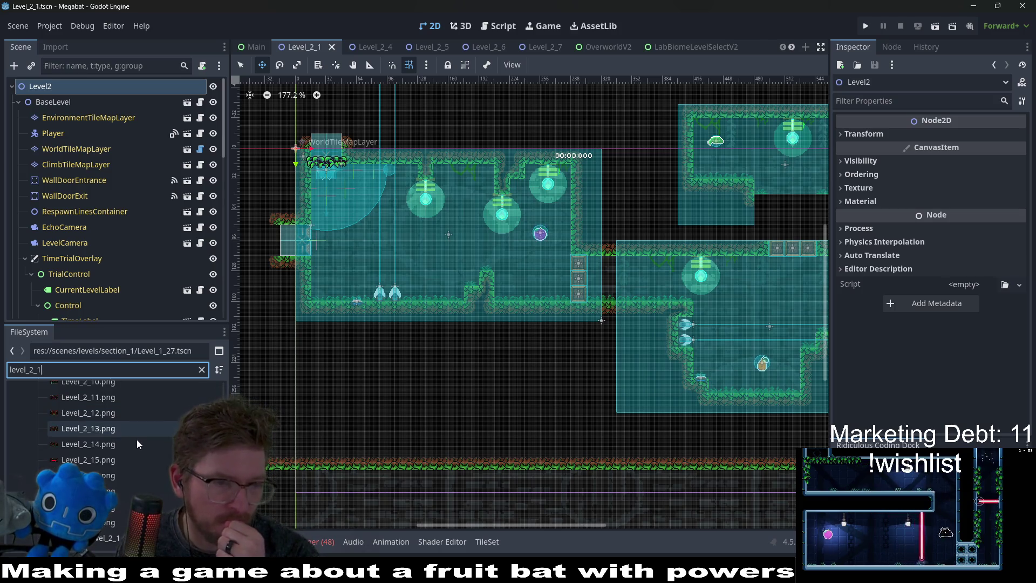
{"action": "scroll", "coordinate": [135, 438], "scroll_direction": "up", "scroll_amount": 1}
{"action": "scroll", "coordinate": [158, 490], "scroll_direction": "down", "scroll_amount": 5}
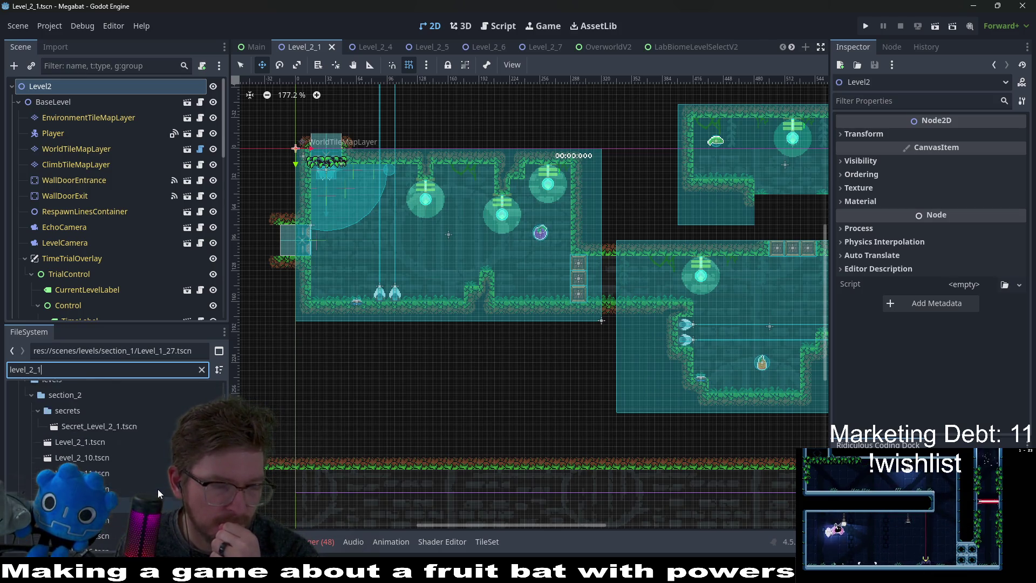
{"action": "key", "text": "BackSpace"}
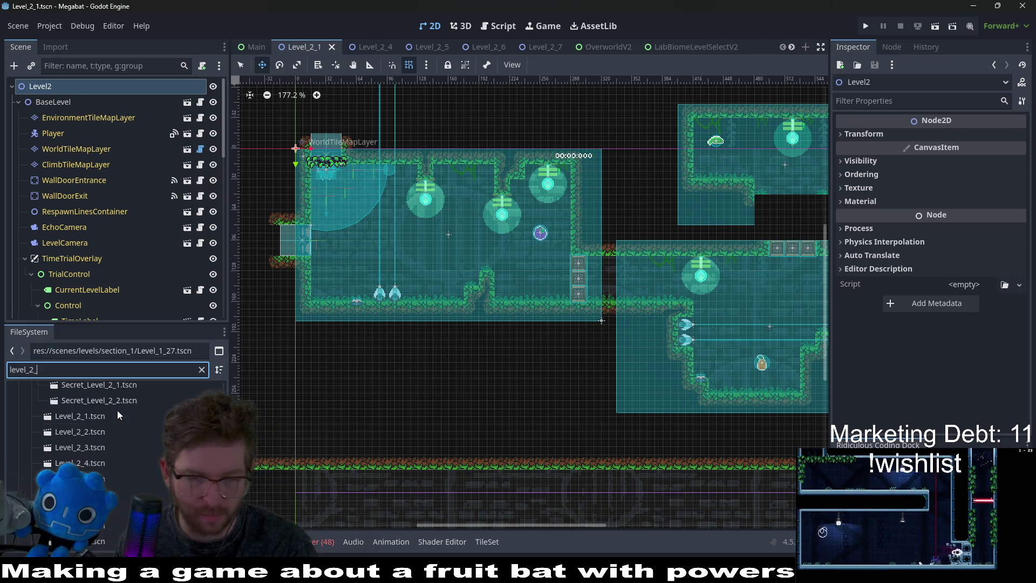
{"action": "scroll", "coordinate": [134, 464], "scroll_direction": "down", "scroll_amount": 4}
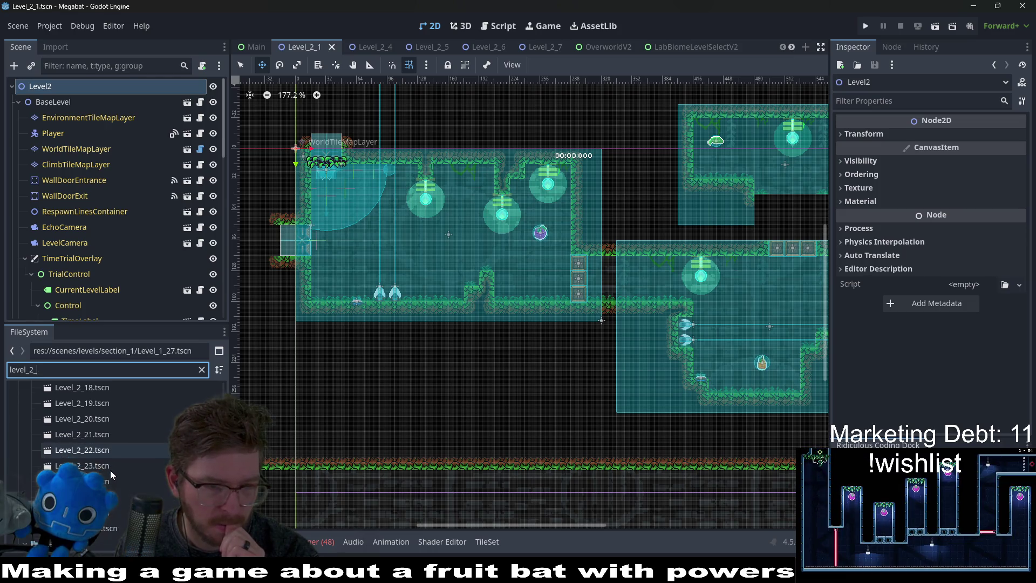
{"action": "scroll", "coordinate": [110, 470], "scroll_direction": "down", "scroll_amount": 2}
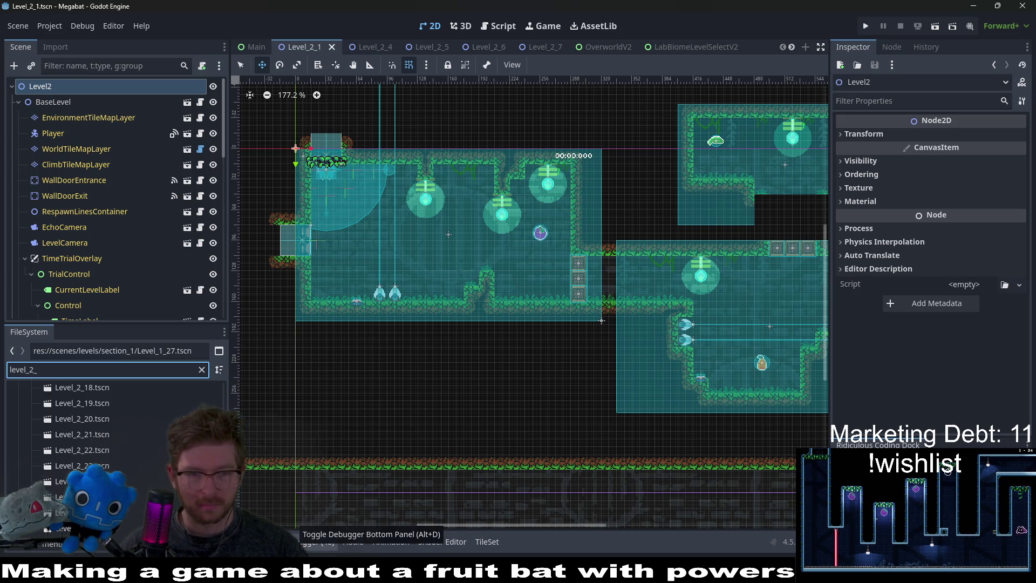
{"action": "left_click", "coordinate": [310, 542]}
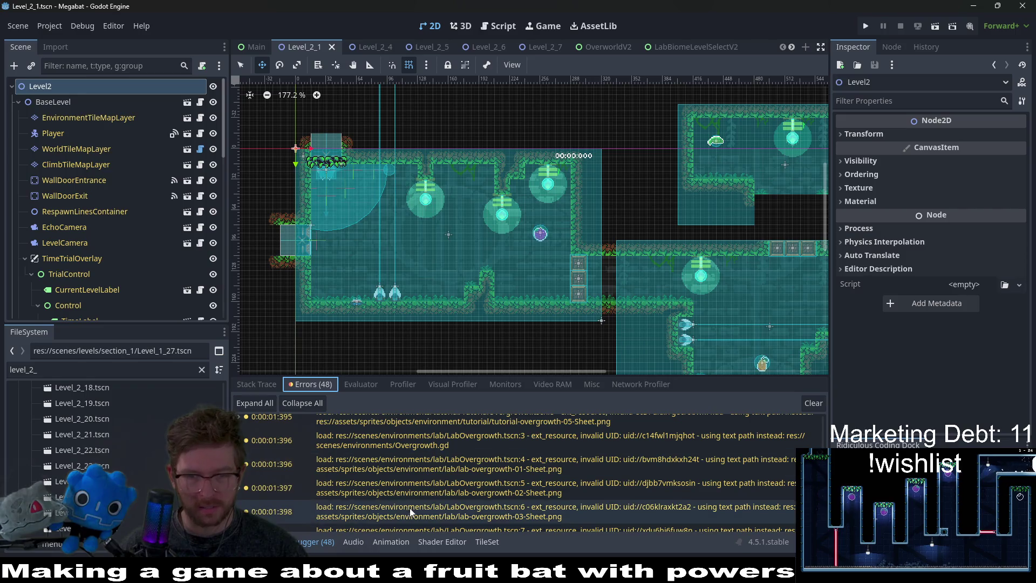
Inspect the update_level_progression error, clear all errors, return to 2D, and open Level_2_2.
{"action": "left_click", "coordinate": [415, 519]}
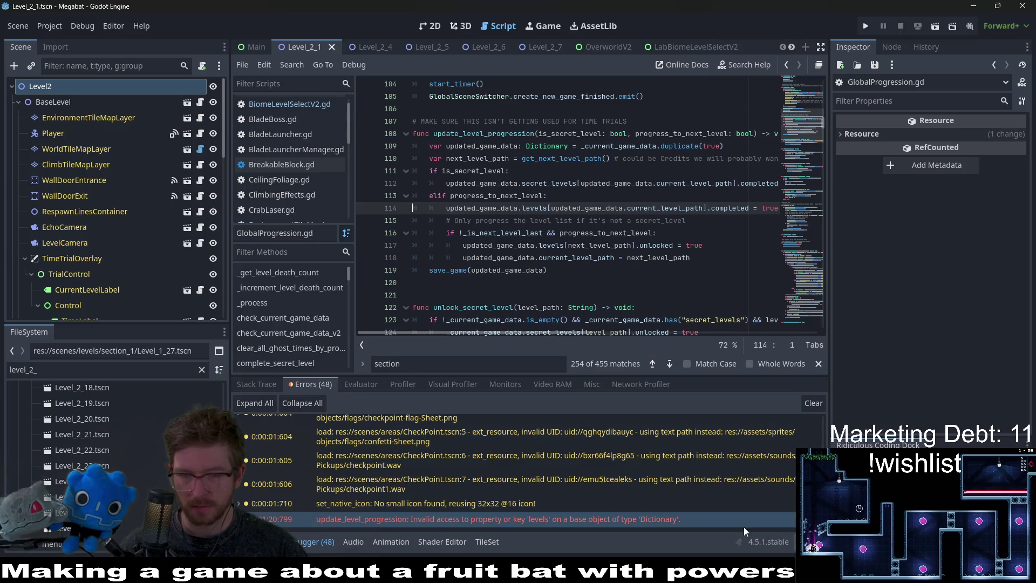
{"action": "left_click", "coordinate": [813, 403]}
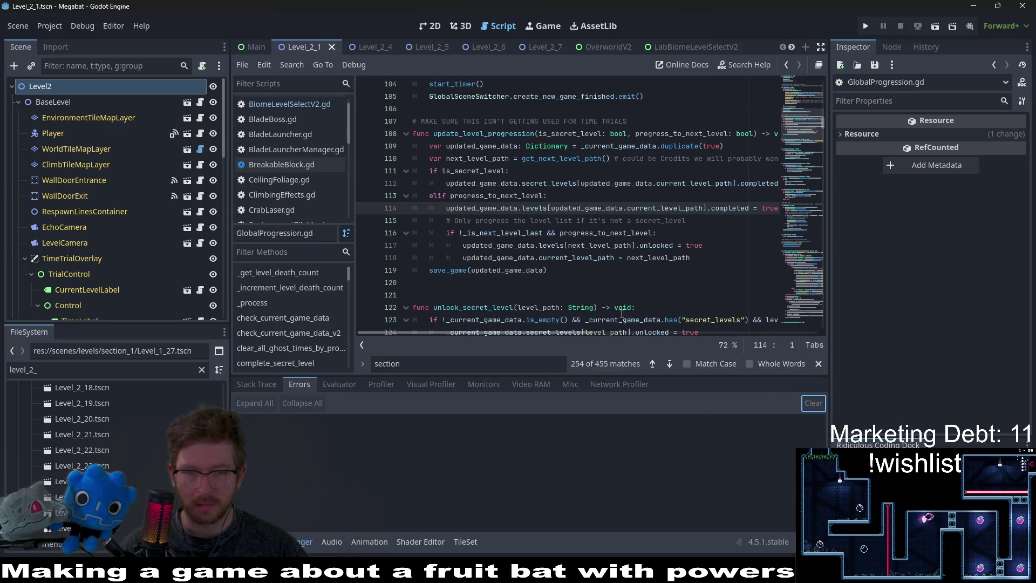
{"action": "left_click", "coordinate": [438, 30]}
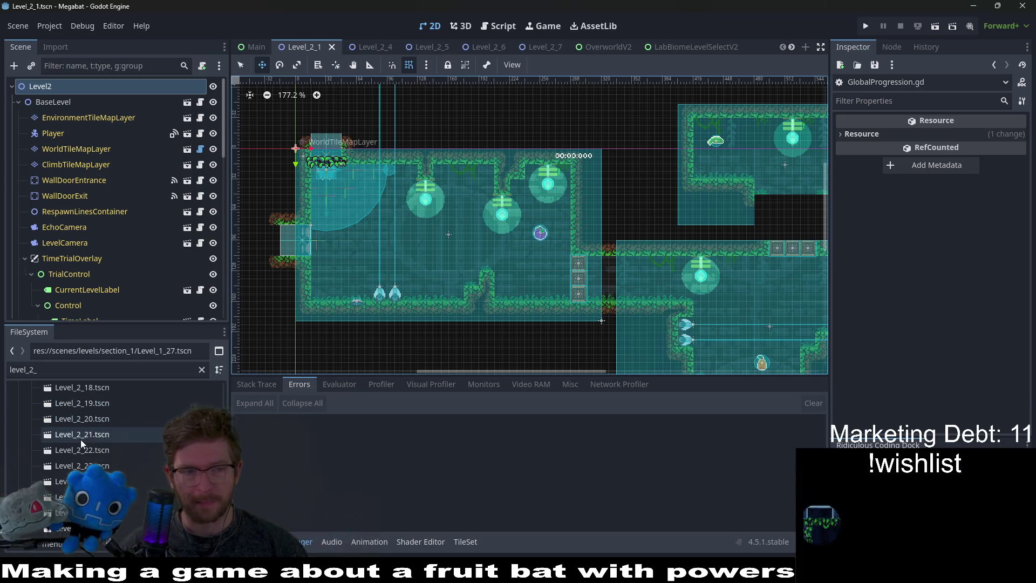
{"action": "scroll", "coordinate": [83, 440], "scroll_direction": "up", "scroll_amount": 5}
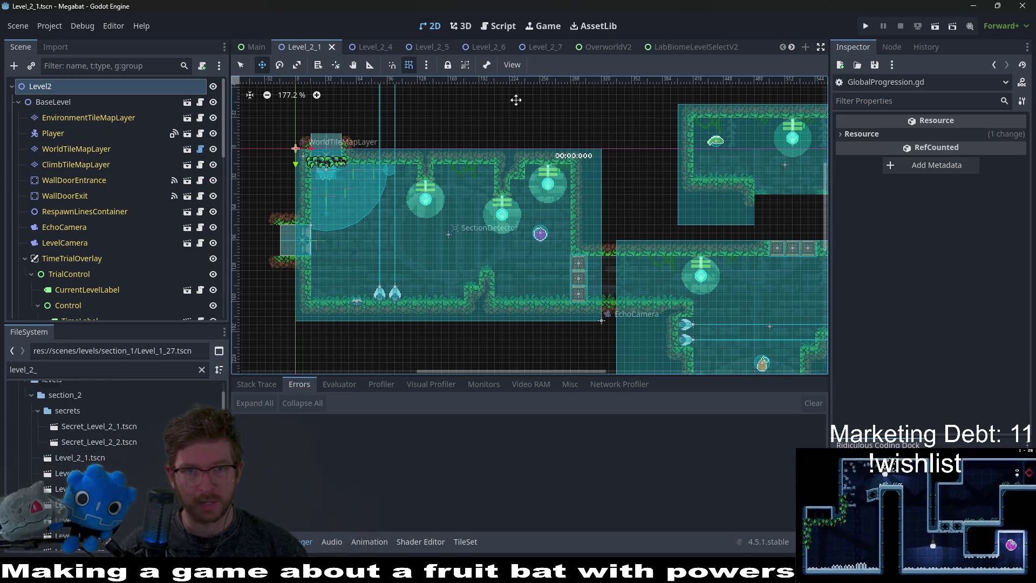
{"action": "double_click", "coordinate": [76, 474]}
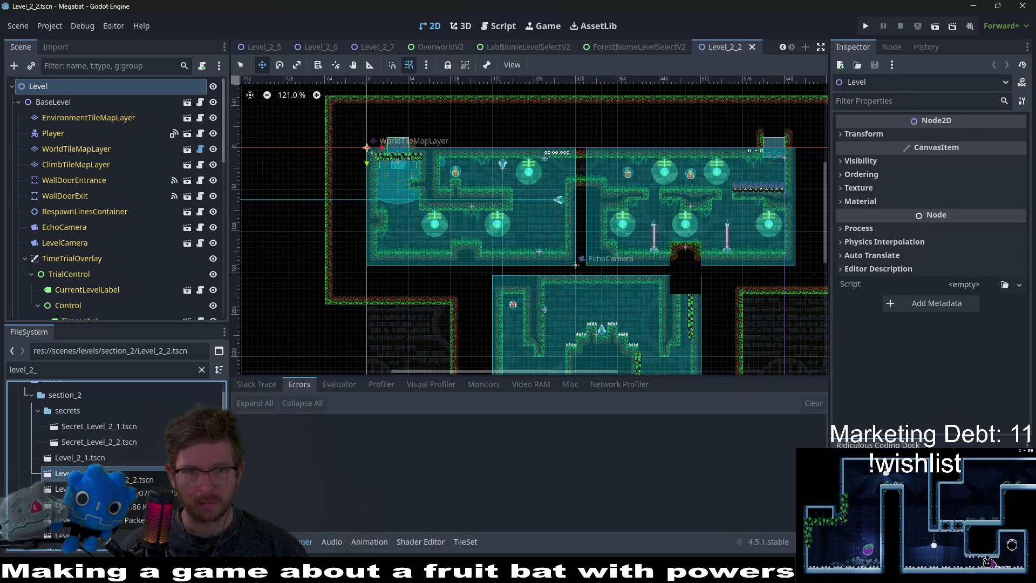
Pan to the level's lower room, open Level_2_3, and move its tab earlier among open scenes.
{"action": "scroll", "coordinate": [86, 459], "scroll_direction": "down", "scroll_amount": 2}
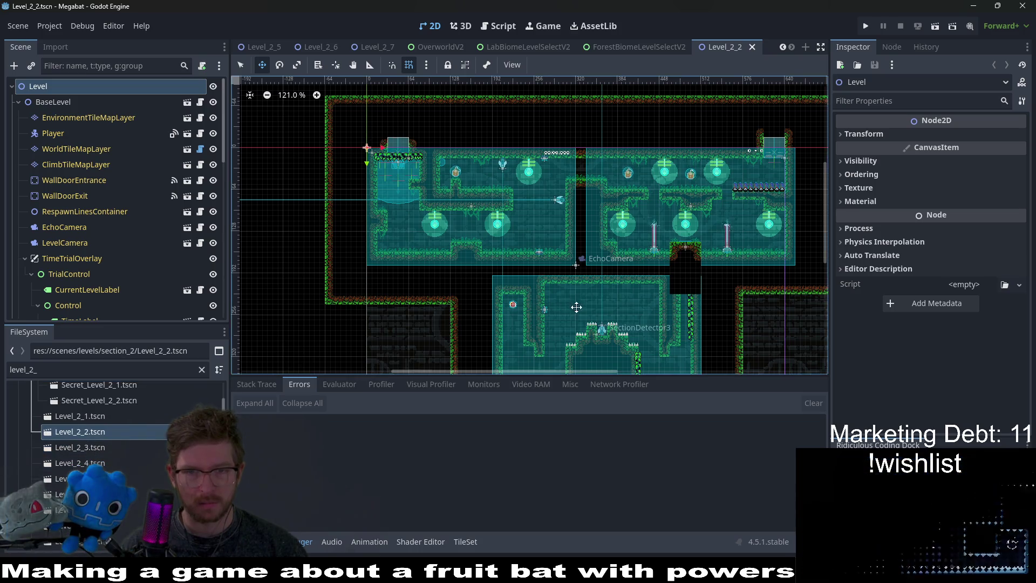
{"action": "left_click_drag", "start_coordinate": [570, 298], "coordinate": [536, 226]}
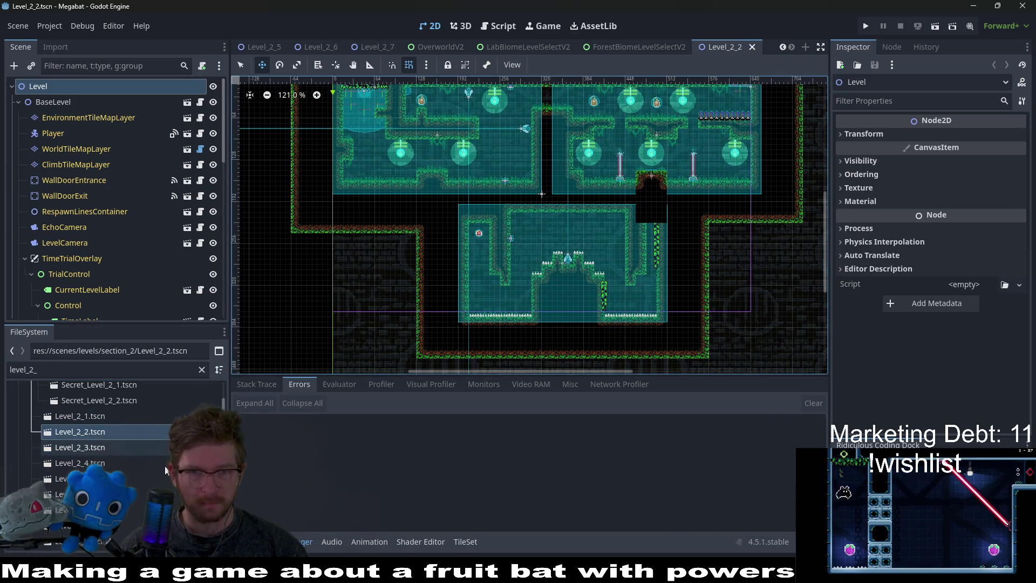
{"action": "double_click", "coordinate": [99, 445]}
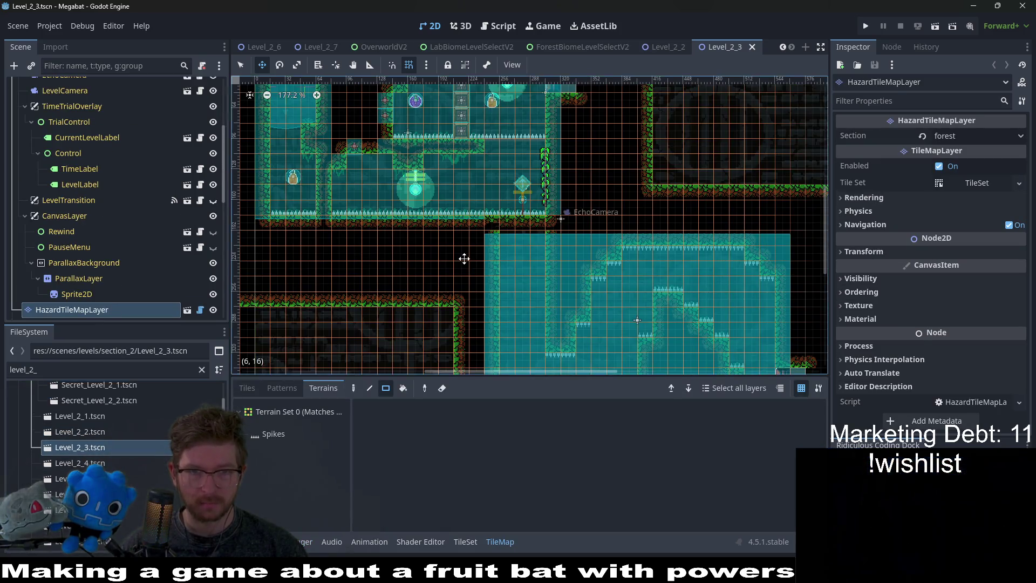
{"action": "scroll", "coordinate": [463, 259], "scroll_direction": "down", "scroll_amount": 5}
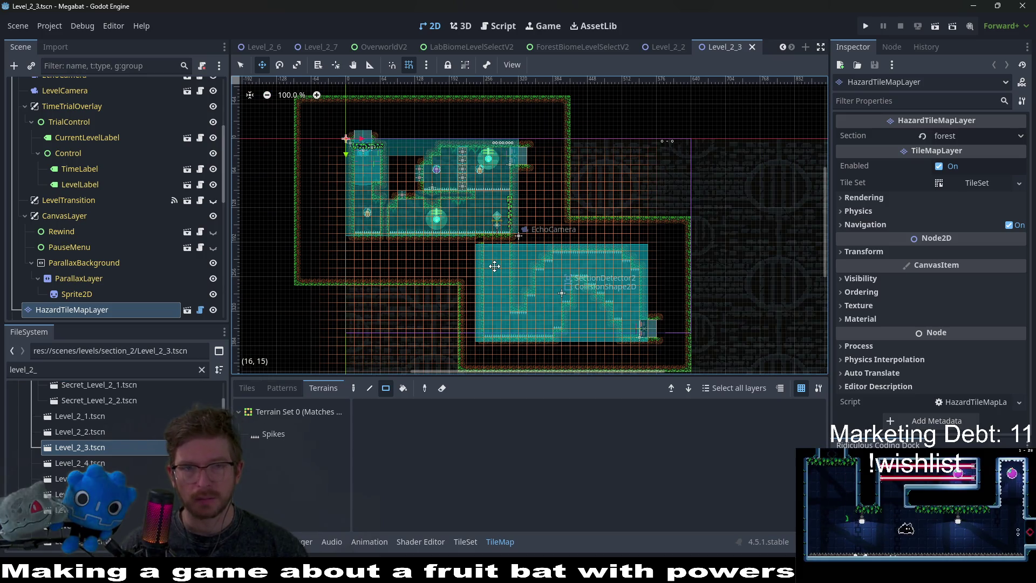
{"action": "left_click_drag", "start_coordinate": [726, 47], "coordinate": [303, 53]}
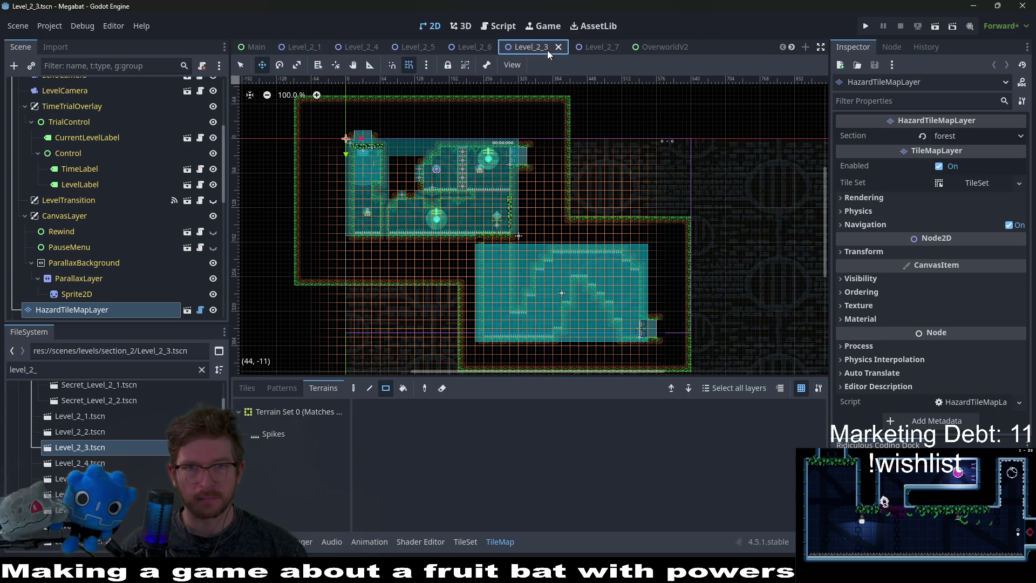
Place the Level_2_3 tab after Level_2_1, then view Level_2_4 and Level_2_5 before returning to Level_2_1.
{"action": "left_click_drag", "start_coordinate": [350, 45], "coordinate": [341, 47]}
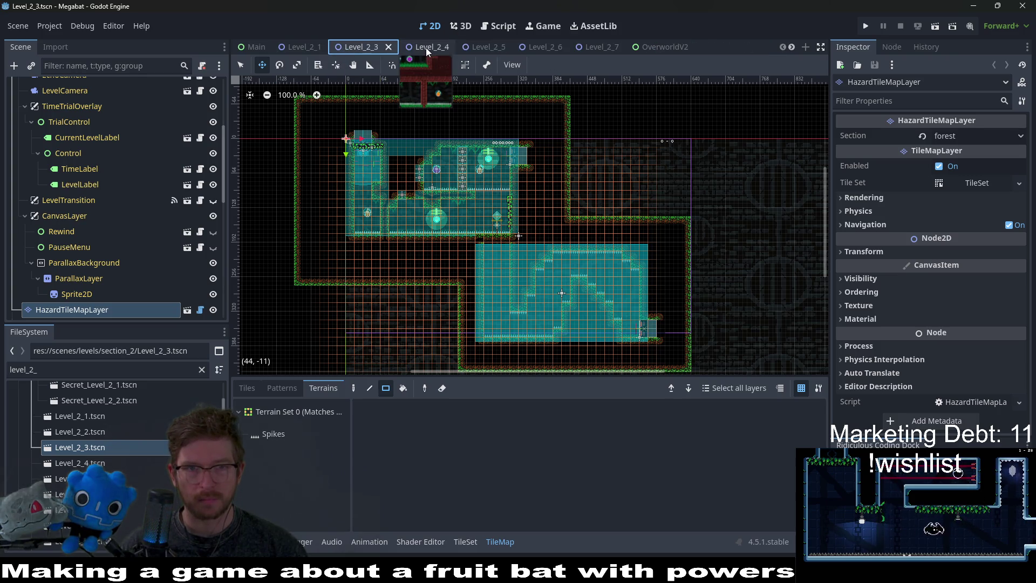
{"action": "left_click", "coordinate": [426, 47]}
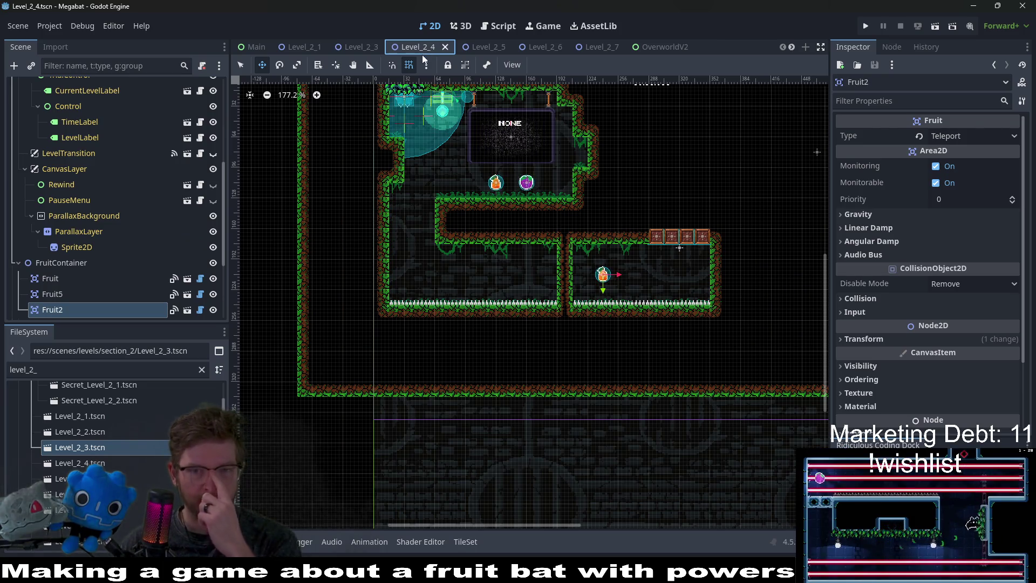
{"action": "left_click_drag", "start_coordinate": [666, 202], "coordinate": [627, 227]}
{"action": "scroll", "coordinate": [627, 227], "scroll_direction": "up", "scroll_amount": 2}
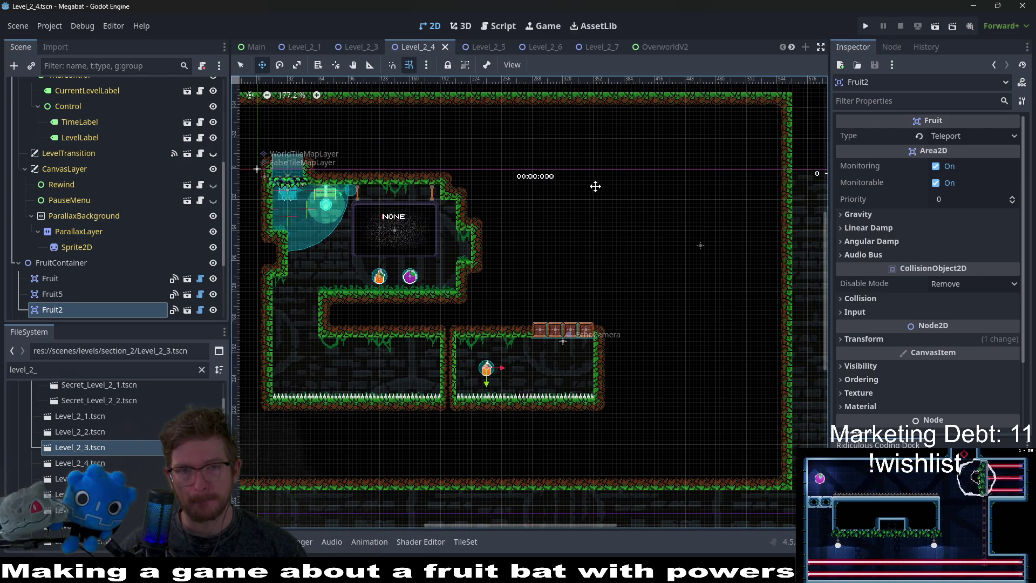
{"action": "left_click_drag", "start_coordinate": [527, 125], "coordinate": [617, 121]}
{"action": "left_click", "coordinate": [475, 47]}
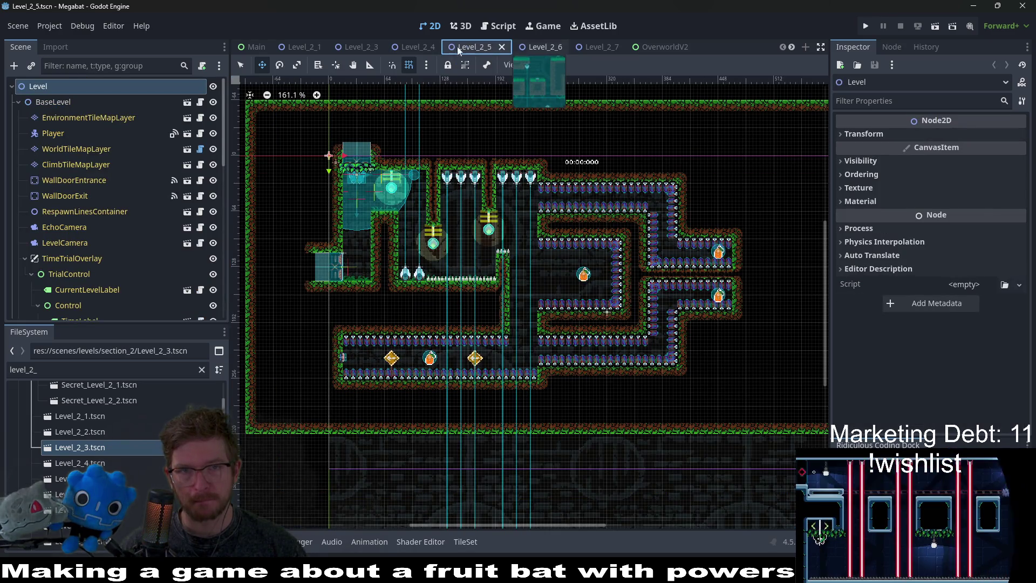
{"action": "left_click", "coordinate": [303, 47]}
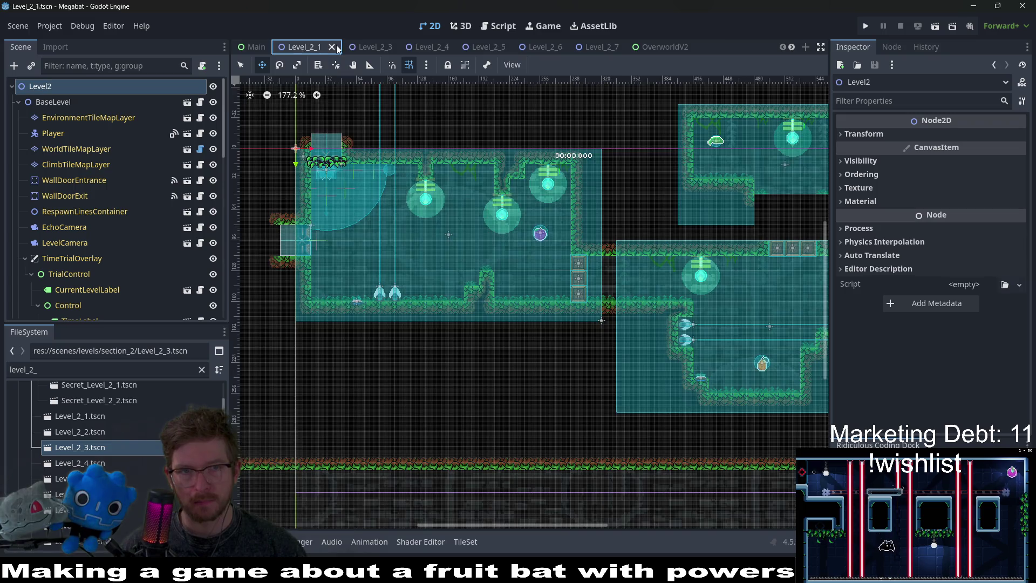
Open Level_2_2, place its tab right after Level_2_1, then return to Level_2_3.
{"action": "double_click", "coordinate": [90, 436]}
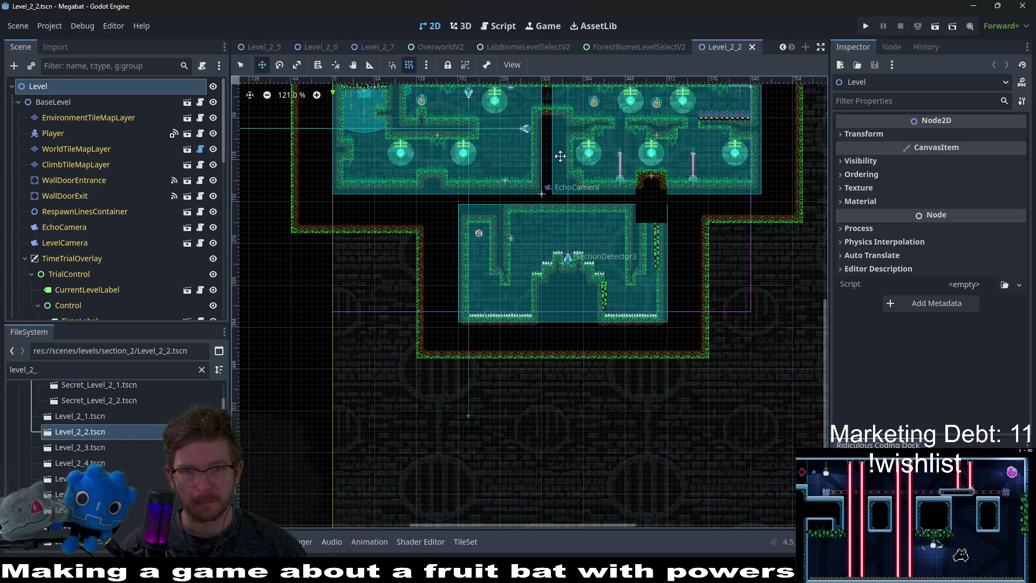
{"action": "scroll", "coordinate": [548, 162], "scroll_direction": "down", "scroll_amount": 2}
{"action": "left_click_drag", "start_coordinate": [725, 50], "coordinate": [240, 50]}
{"action": "mouse_move", "coordinate": [450, 51]}
{"action": "left_mouse_down"}
{"action": "mouse_move", "coordinate": [302, 54]}
{"action": "mouse_move", "coordinate": [324, 52]}
{"action": "left_mouse_up"}
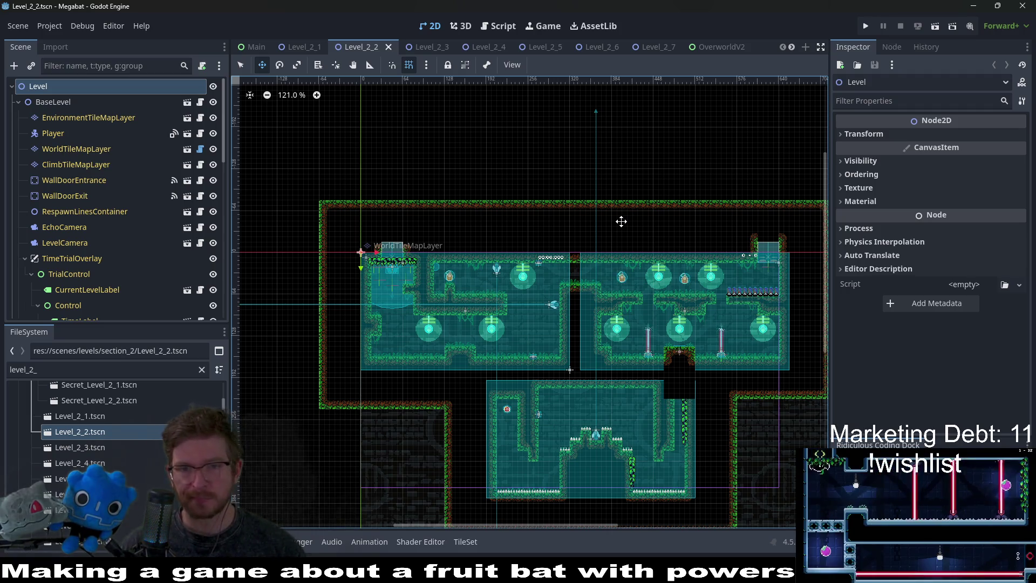
{"action": "scroll", "coordinate": [621, 221], "scroll_direction": "down", "scroll_amount": 3}
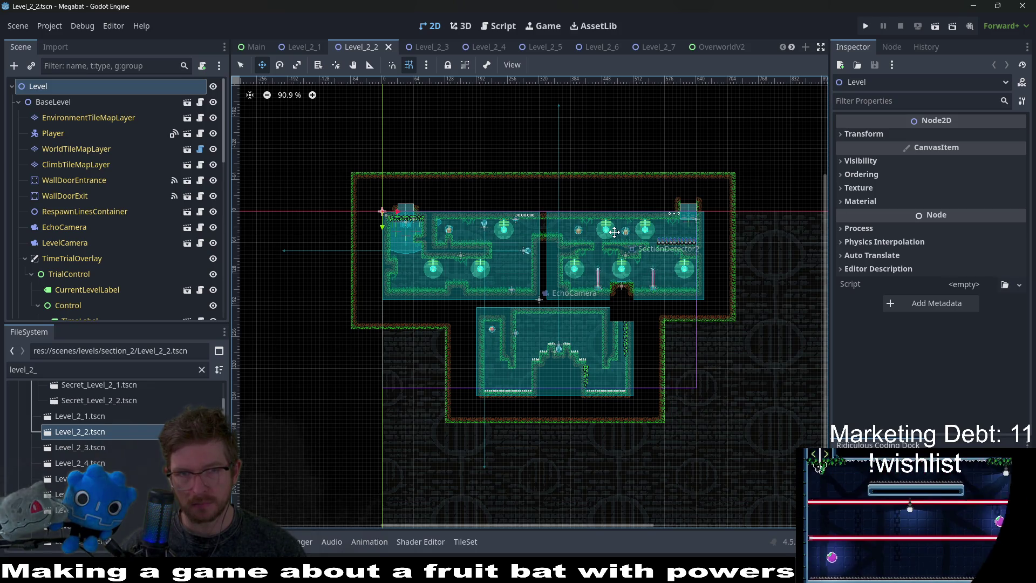
{"action": "left_click", "coordinate": [431, 47]}
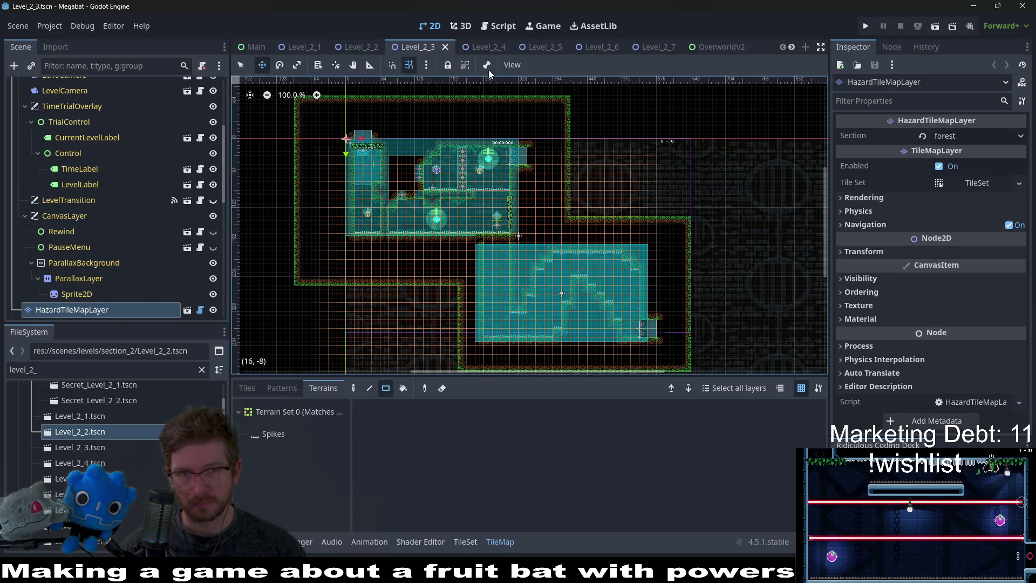
Step through the Level_2_4, Level_2_5, Level_2_6 and Level_2_7 scene tabs.
{"action": "left_click", "coordinate": [488, 49]}
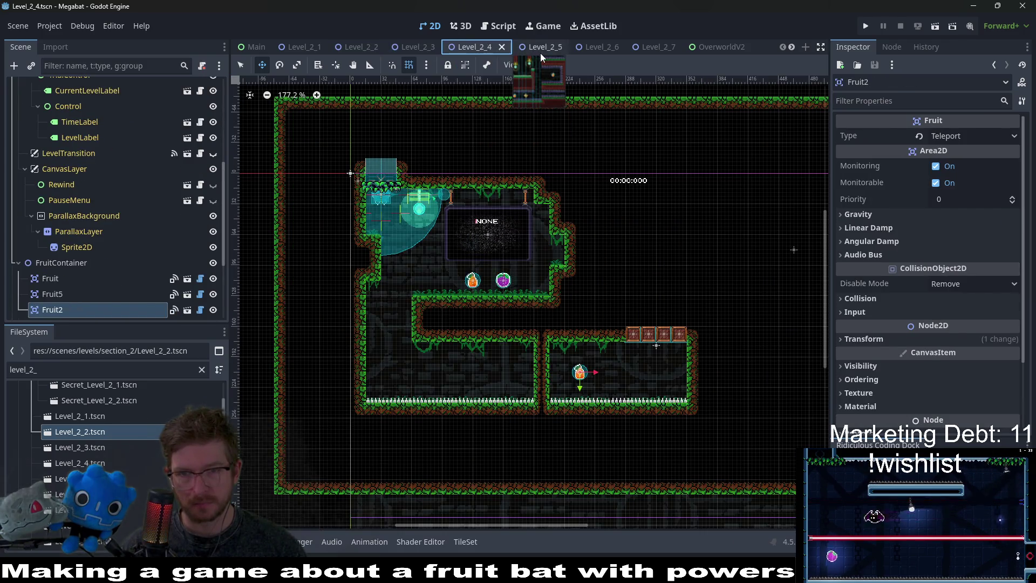
{"action": "left_click", "coordinate": [540, 53]}
{"action": "left_click", "coordinate": [597, 52]}
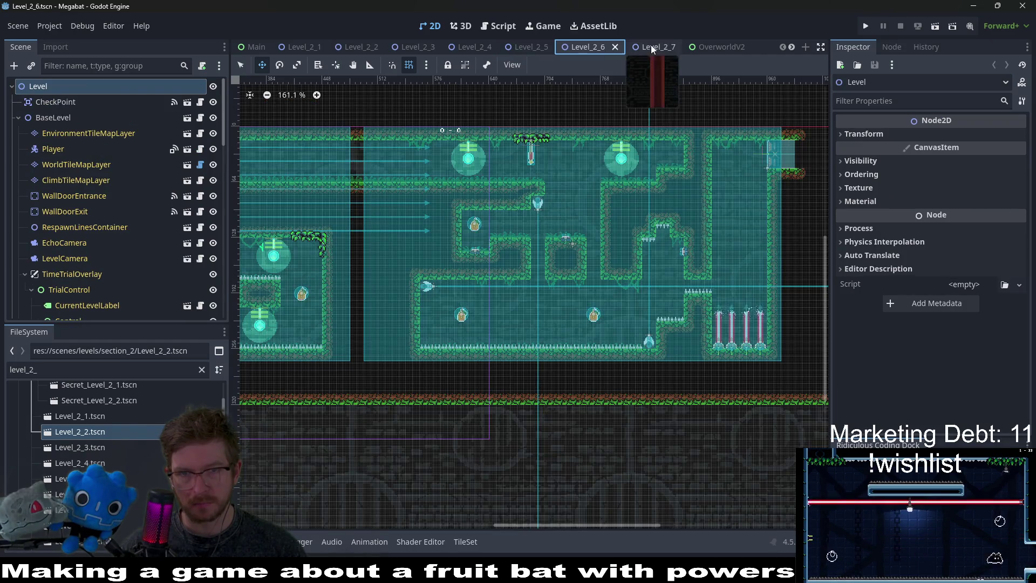
{"action": "left_click", "coordinate": [668, 46]}
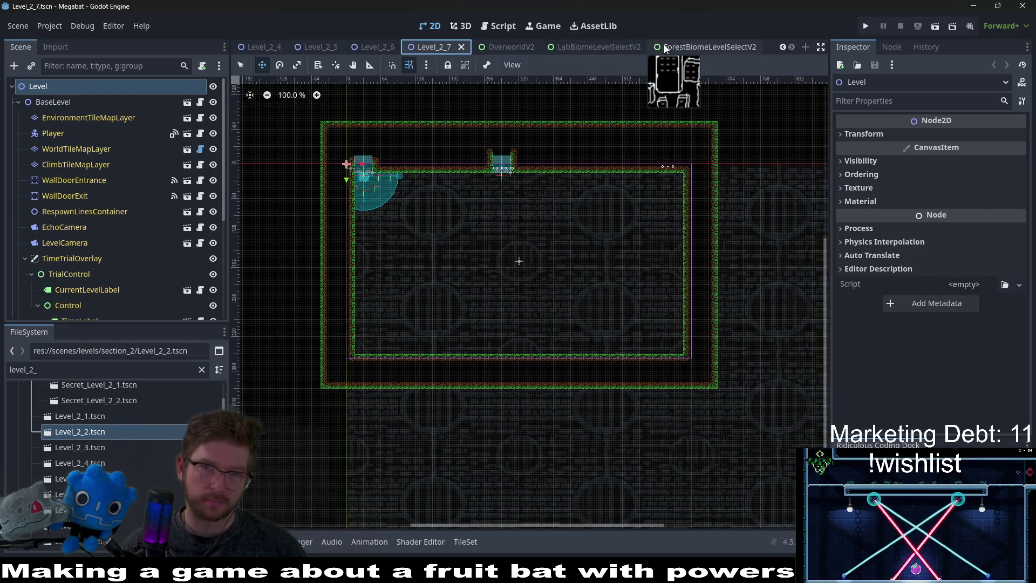
Open the Level_2_8, Level_2_9, Level_2_10 and Level_2_11 scenes from the FileSystem dock.
{"action": "scroll", "coordinate": [108, 431], "scroll_direction": "down", "scroll_amount": 1}
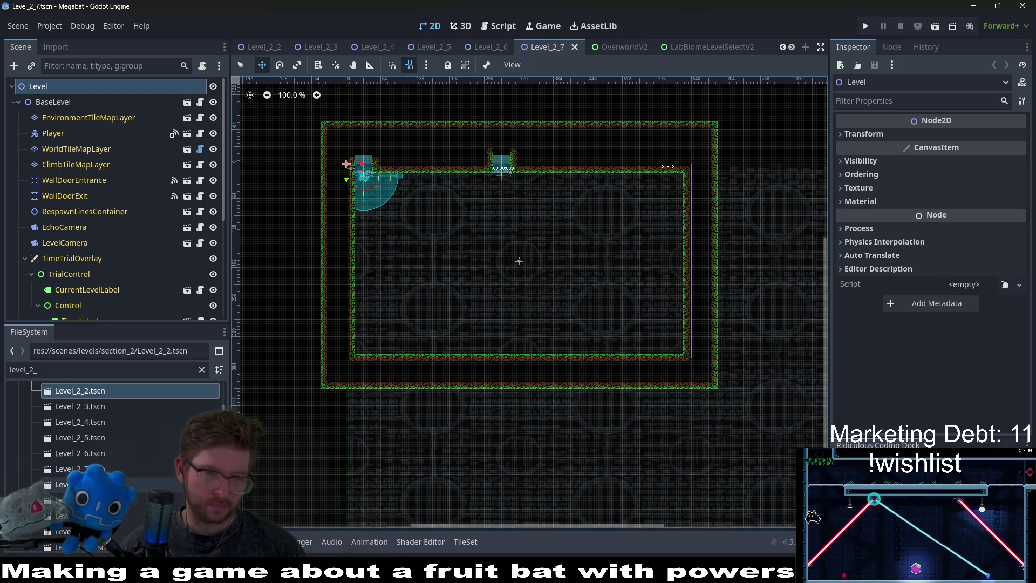
{"action": "double_click", "coordinate": [80, 484]}
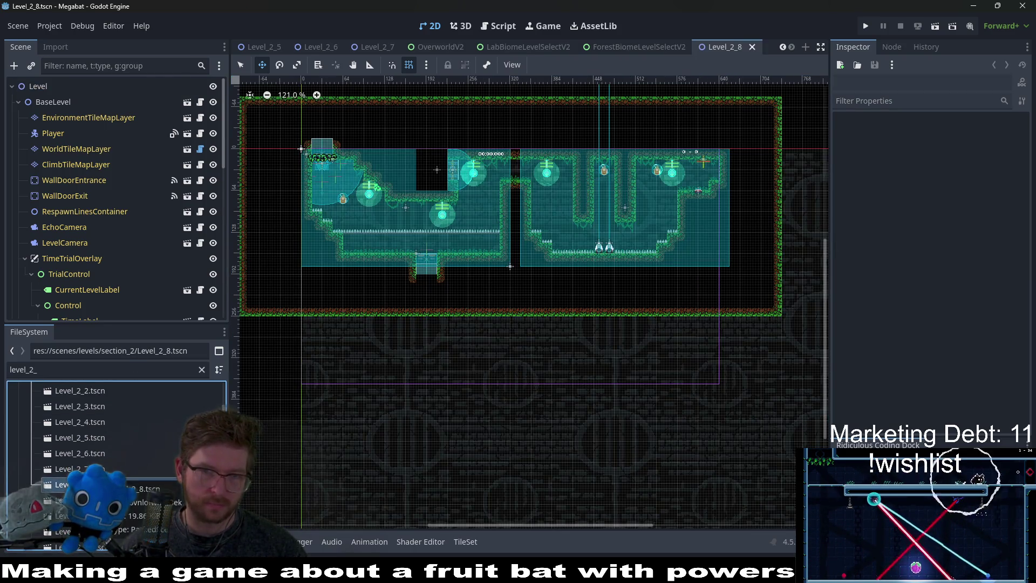
{"action": "scroll", "coordinate": [108, 459], "scroll_direction": "down", "scroll_amount": 2}
{"action": "double_click", "coordinate": [92, 443]}
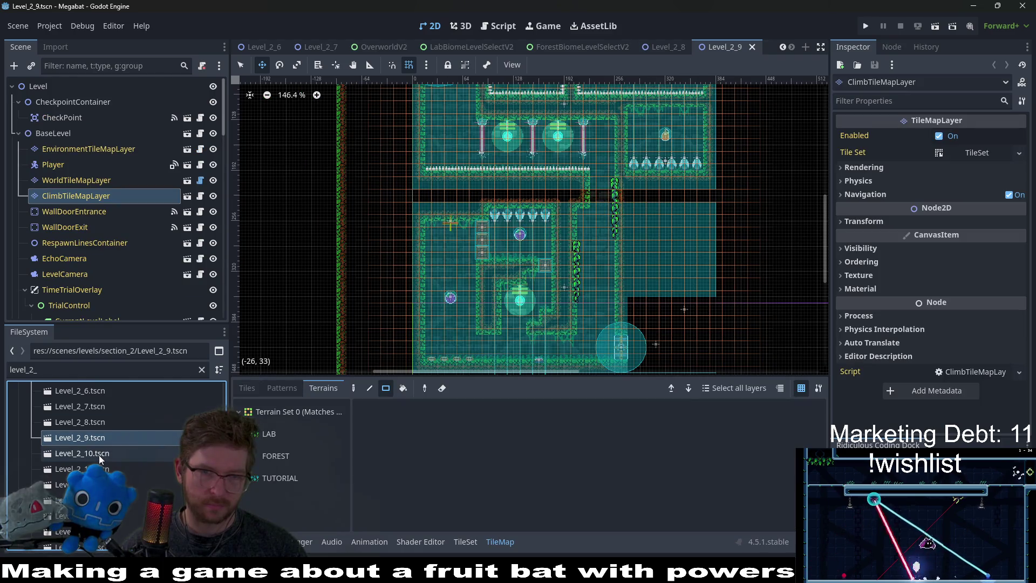
{"action": "double_click", "coordinate": [99, 455]}
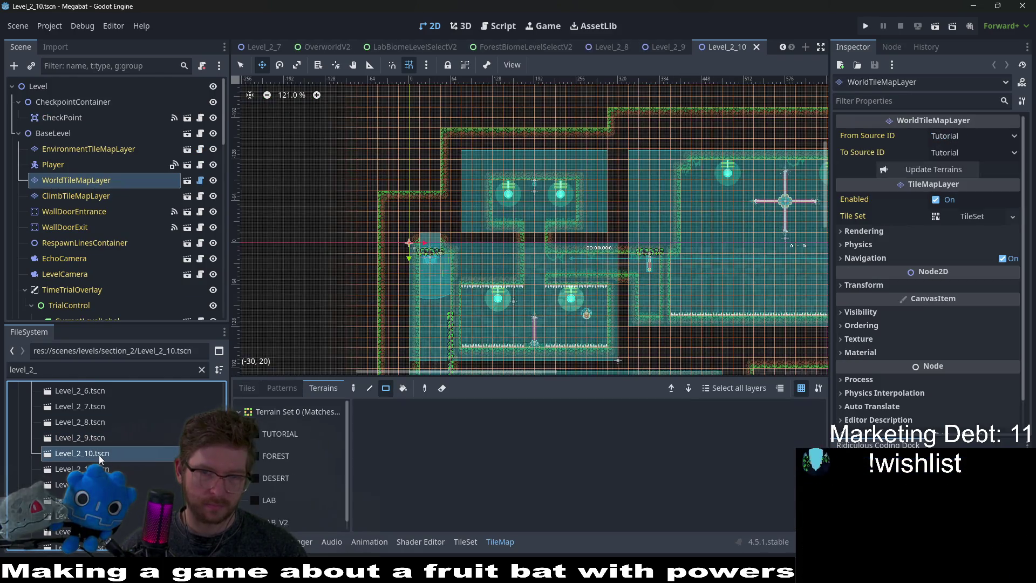
{"action": "scroll", "coordinate": [498, 302], "scroll_direction": "down", "scroll_amount": 3}
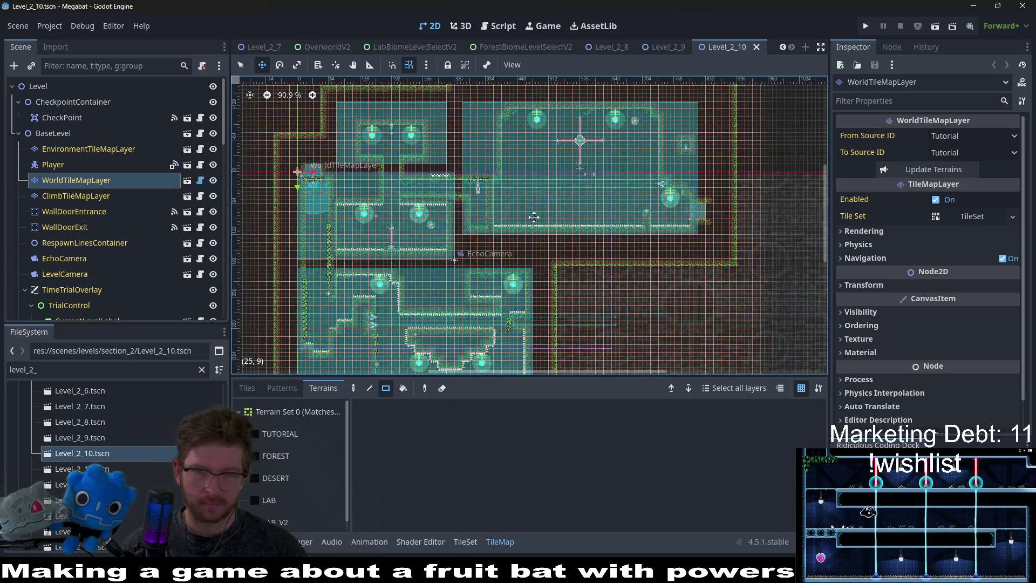
{"action": "double_click", "coordinate": [94, 468]}
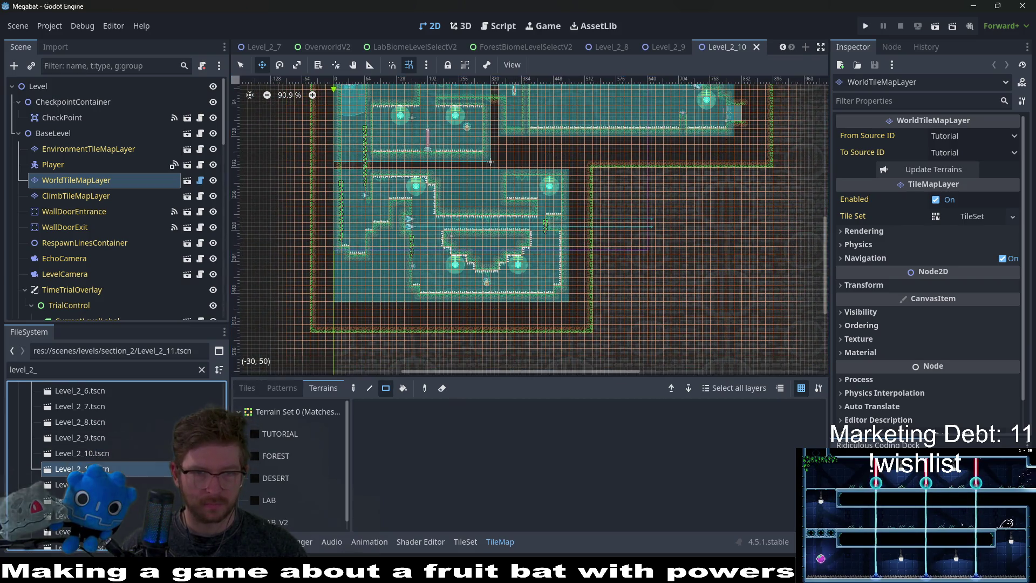
Scroll further down the FileSystem dock and open the Level_2_26 scene.
{"action": "scroll", "coordinate": [535, 247], "scroll_direction": "down", "scroll_amount": 4}
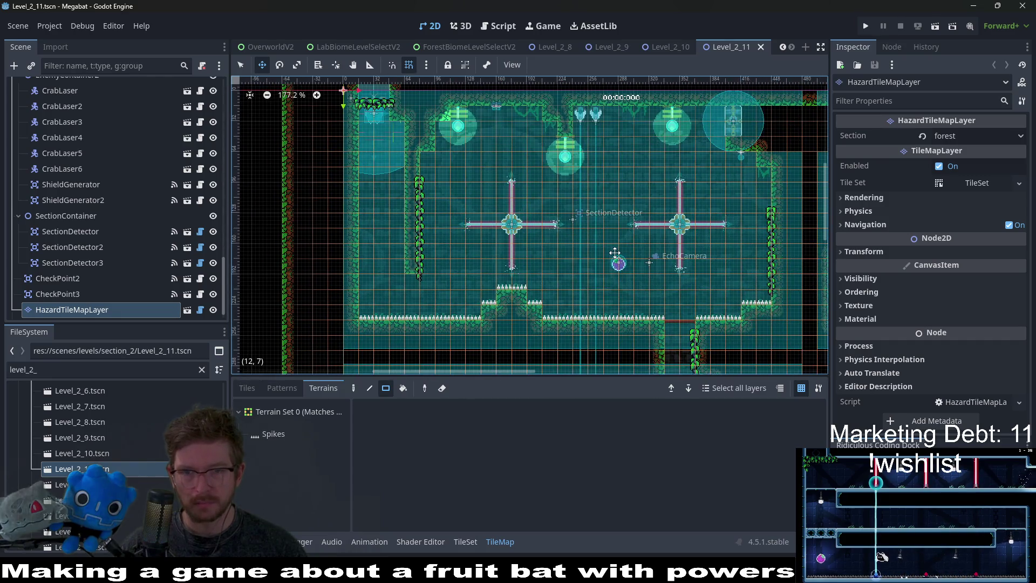
{"action": "scroll", "coordinate": [585, 173], "scroll_direction": "down", "scroll_amount": 5}
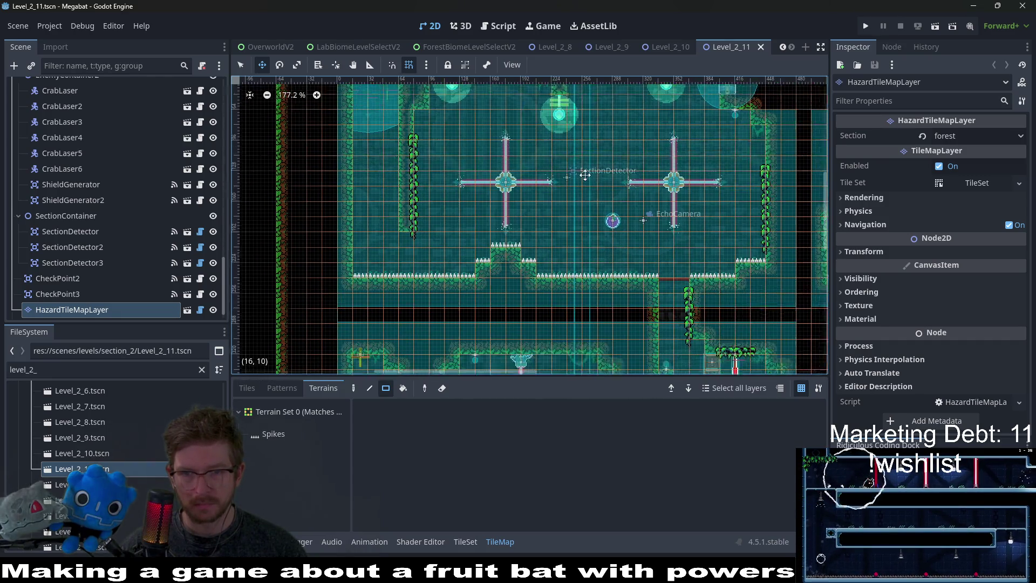
{"action": "scroll", "coordinate": [586, 216], "scroll_direction": "down", "scroll_amount": 3}
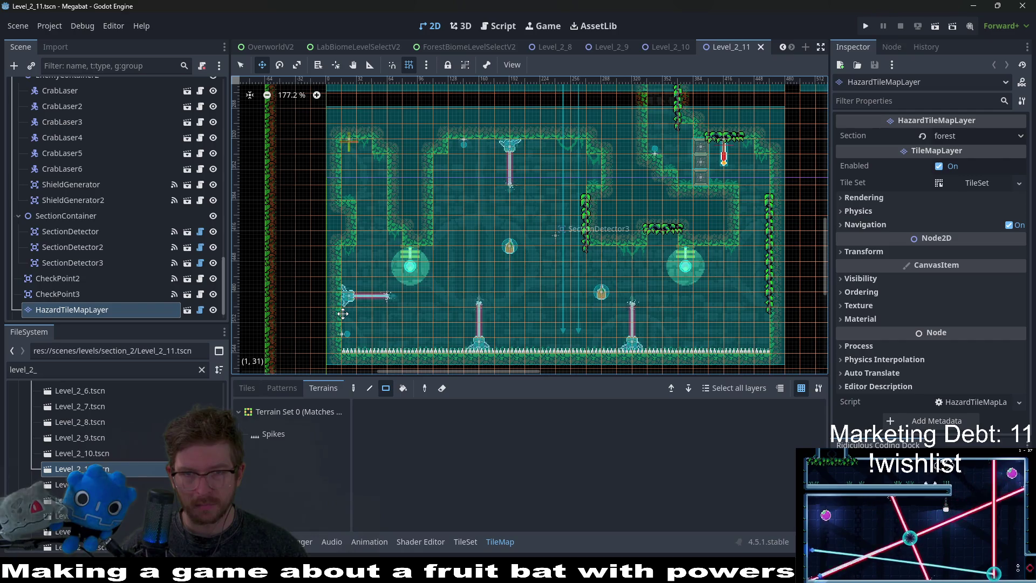
{"action": "scroll", "coordinate": [143, 432], "scroll_direction": "down", "scroll_amount": 4}
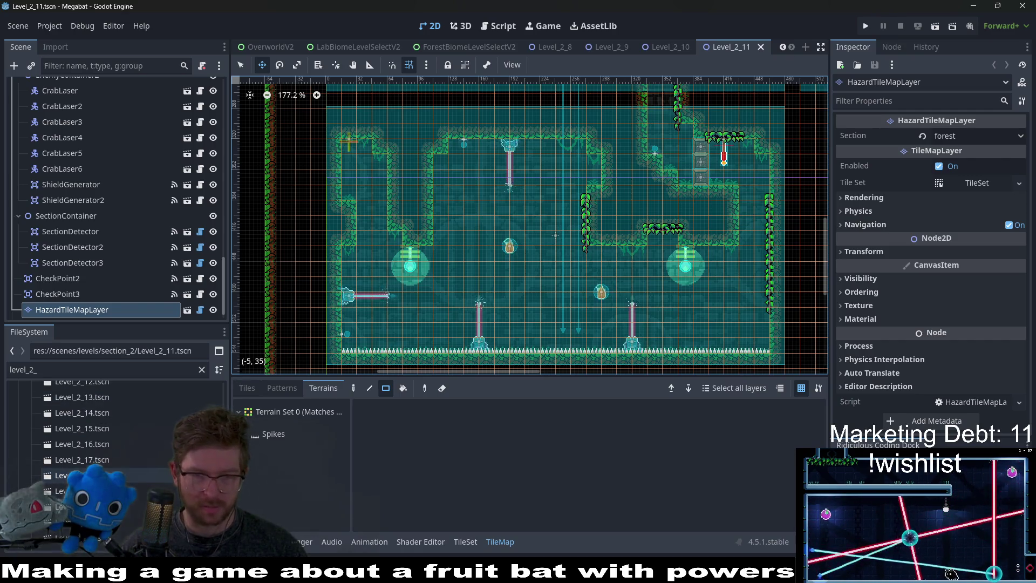
{"action": "scroll", "coordinate": [141, 485], "scroll_direction": "down", "scroll_amount": 5}
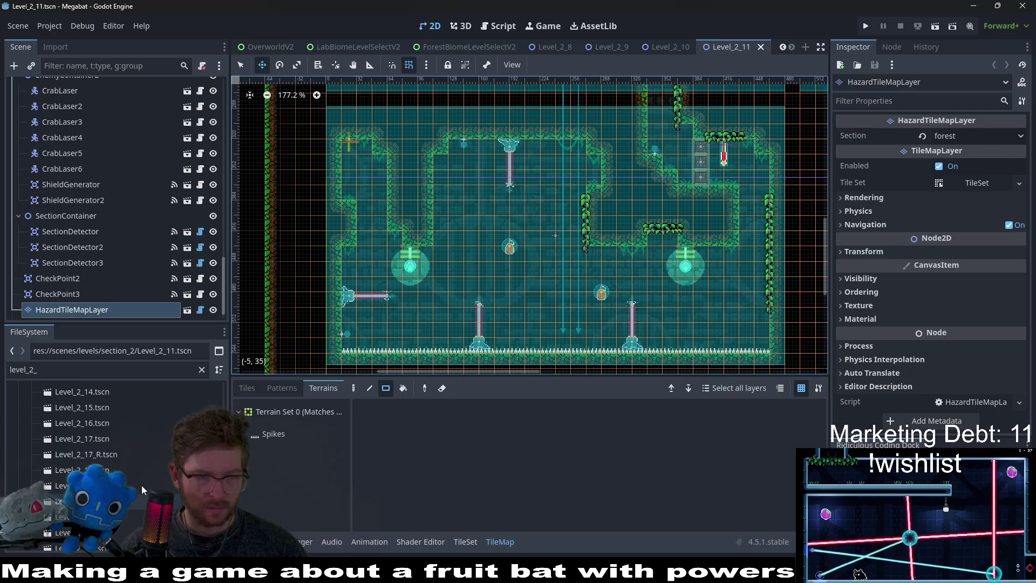
{"action": "double_click", "coordinate": [127, 512]}
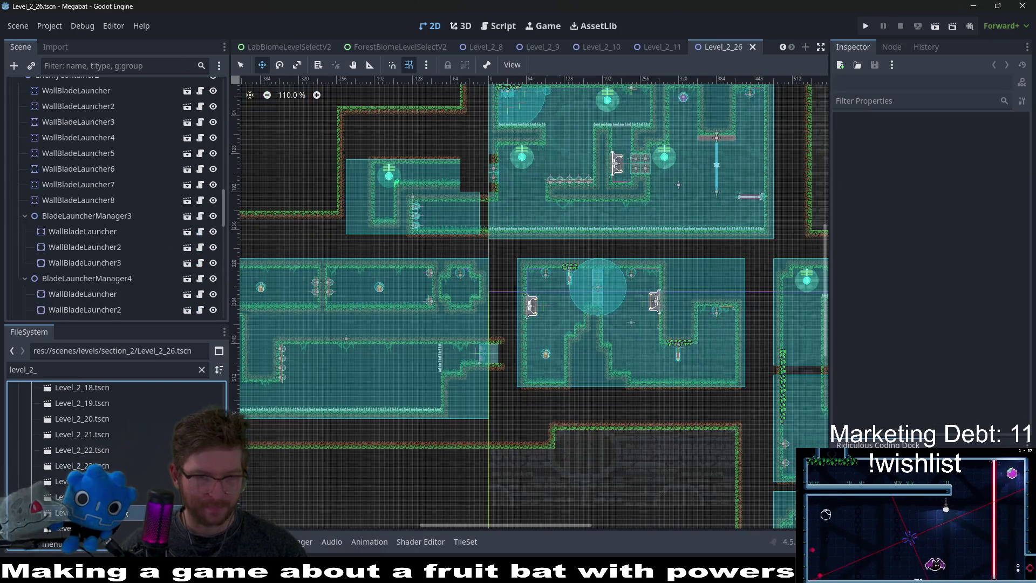
Open the Level_2_25 scene and clear the level_2_ file filter.
{"action": "scroll", "coordinate": [127, 512], "scroll_direction": "up", "scroll_amount": 10}
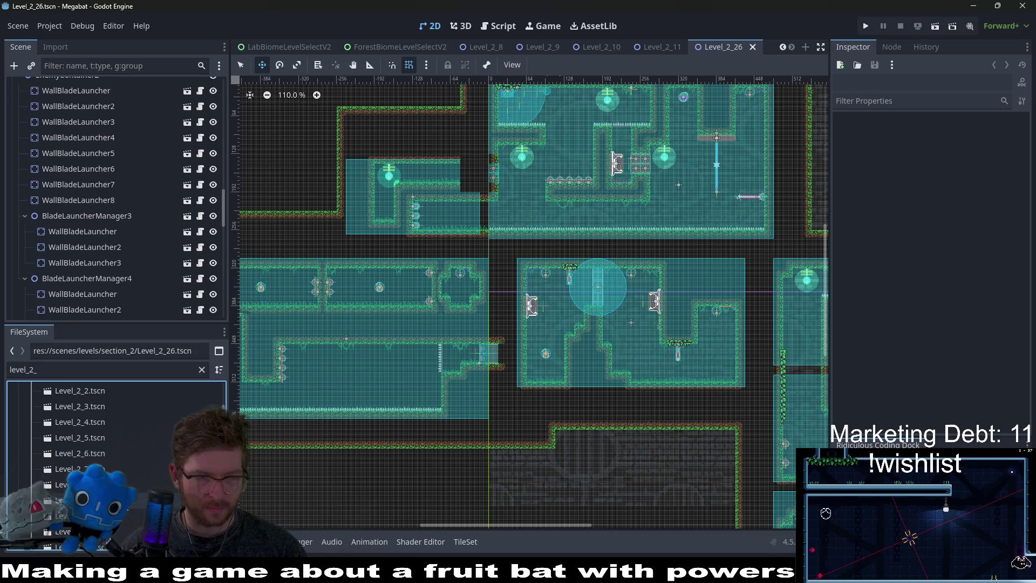
{"action": "scroll", "coordinate": [127, 512], "scroll_direction": "down", "scroll_amount": 10}
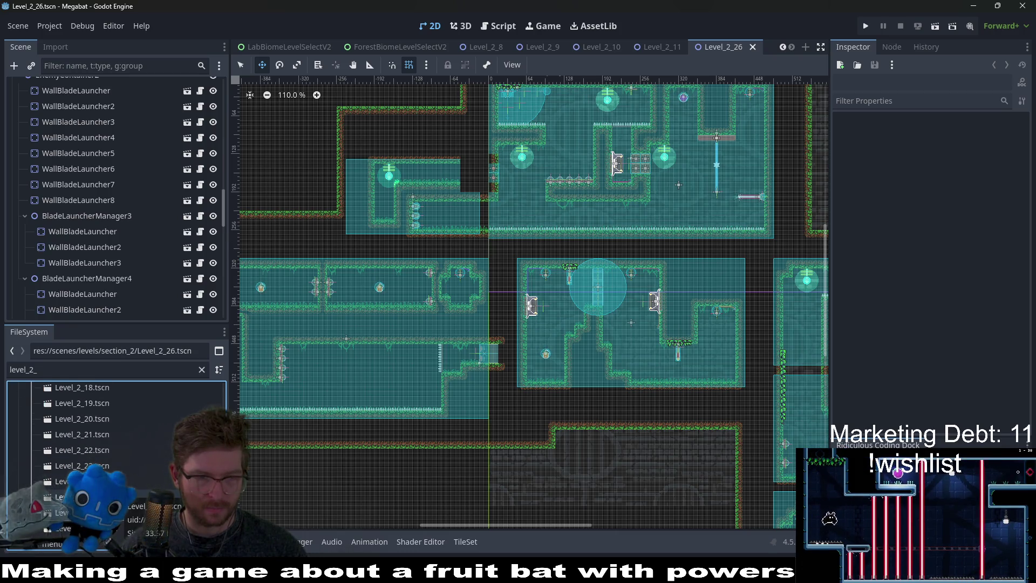
{"action": "double_click", "coordinate": [59, 497]}
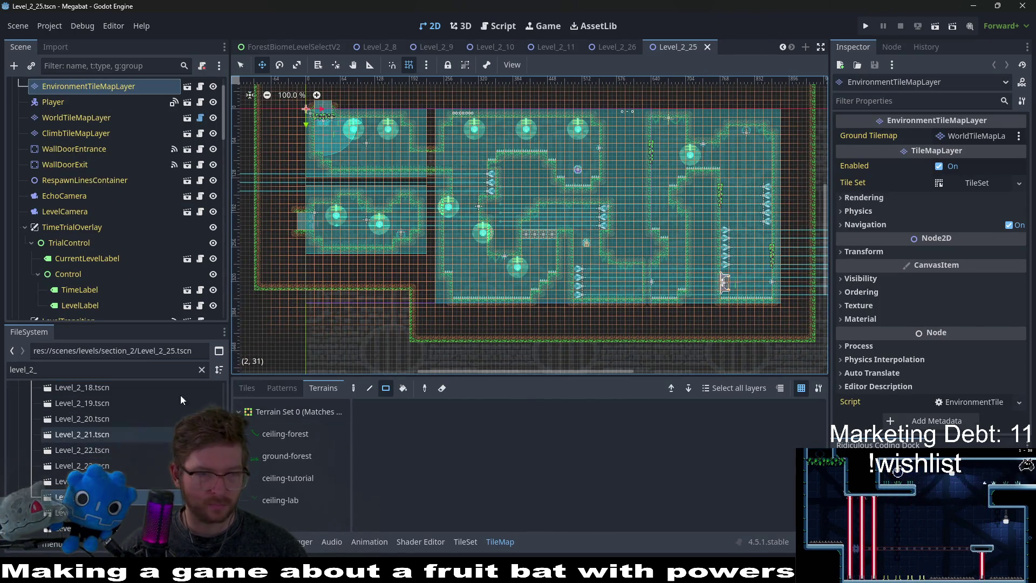
{"action": "left_click", "coordinate": [202, 370]}
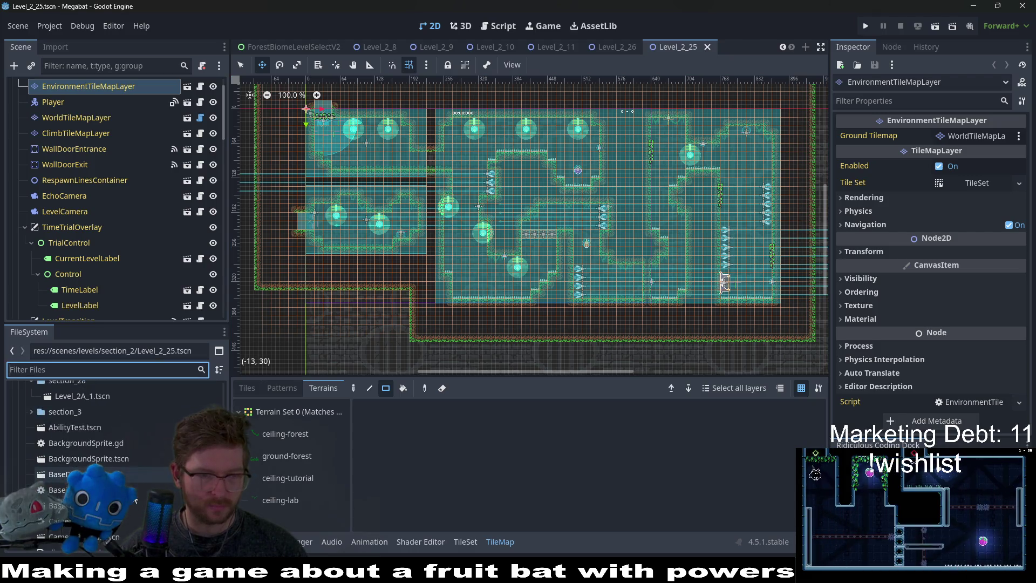
Open Level_2A_1 from the section_2a folder and pan across its multi-room level.
{"action": "scroll", "coordinate": [134, 503], "scroll_direction": "up", "scroll_amount": 3}
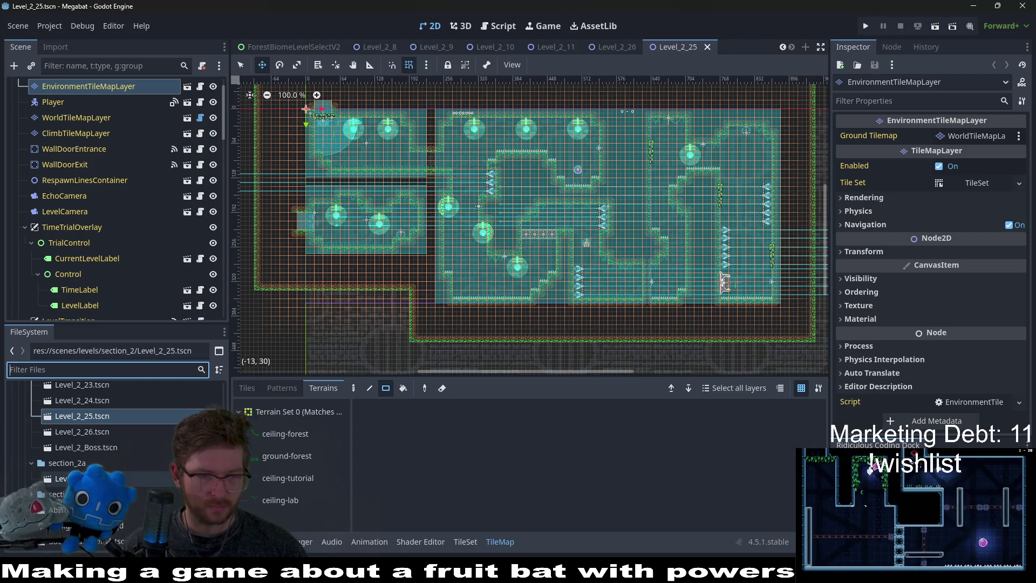
{"action": "left_click", "coordinate": [60, 478]}
{"action": "double_click", "coordinate": [59, 478]}
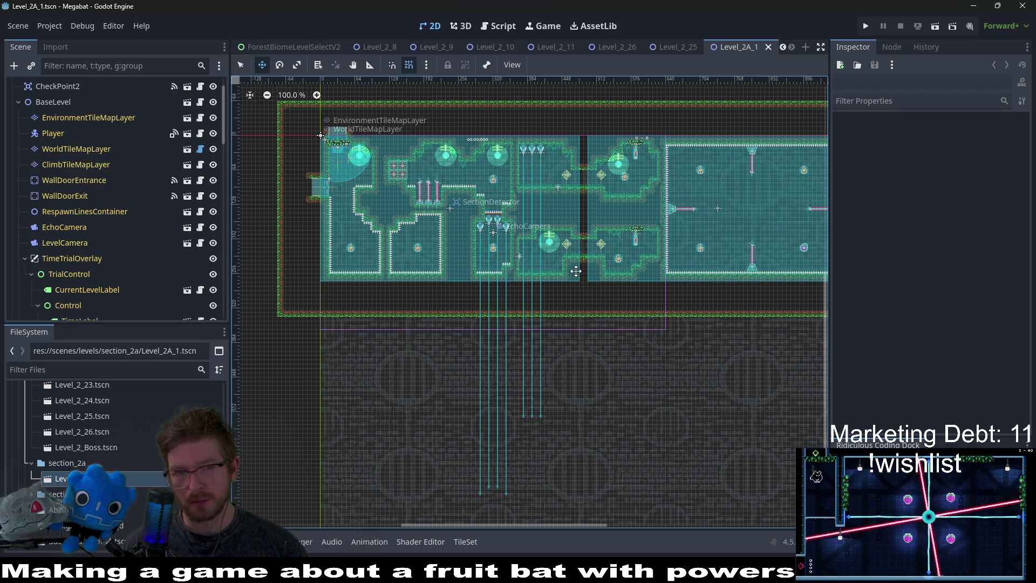
{"action": "scroll", "coordinate": [610, 233], "scroll_direction": "right", "scroll_amount": 4}
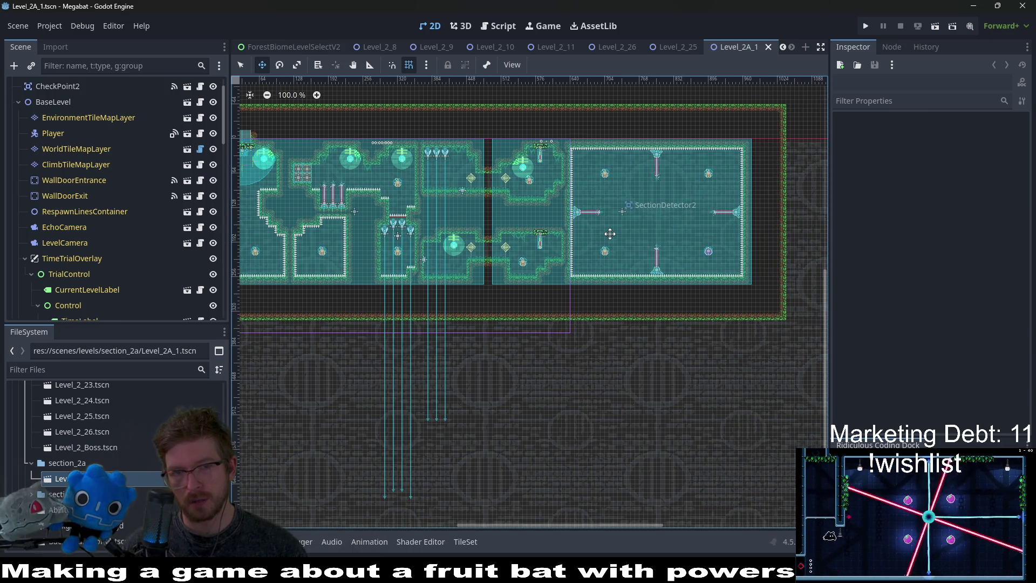
{"action": "left_click_drag", "start_coordinate": [543, 210], "coordinate": [638, 215]}
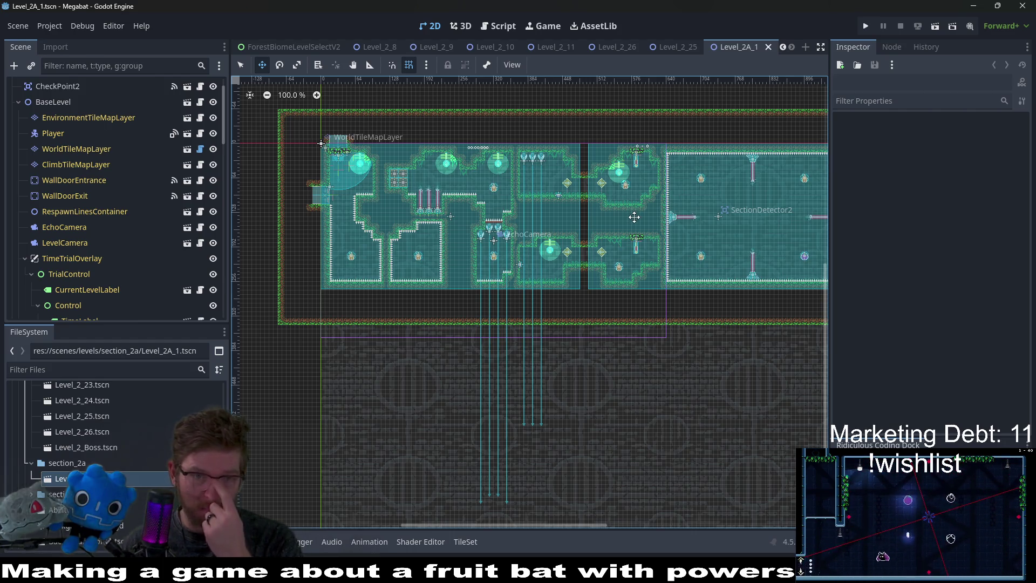
{"action": "scroll", "coordinate": [669, 220], "scroll_direction": "right", "scroll_amount": 4}
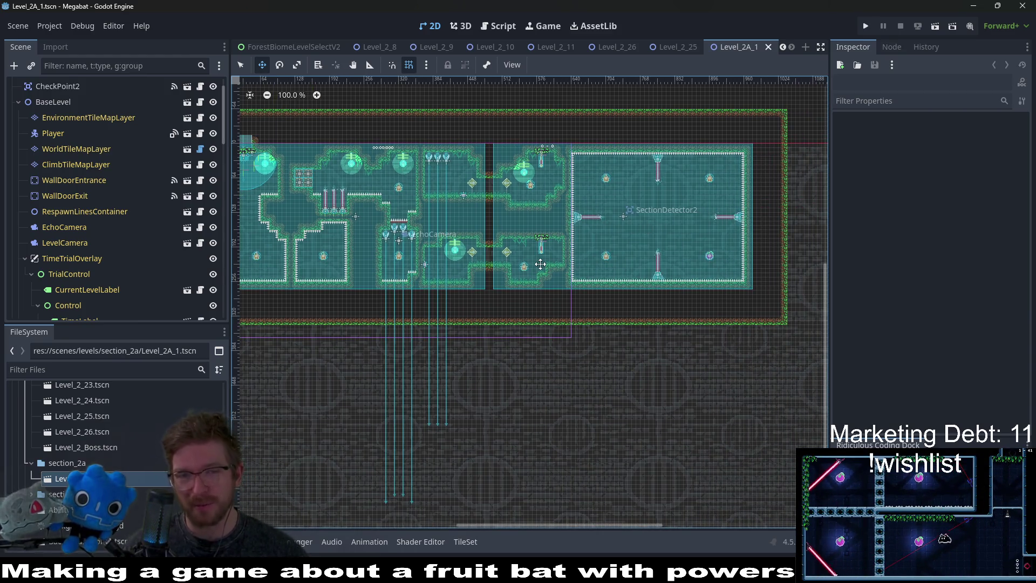
{"action": "scroll", "coordinate": [561, 265], "scroll_direction": "left", "scroll_amount": 4}
{"action": "scroll", "coordinate": [561, 264], "scroll_direction": "down", "scroll_amount": 1}
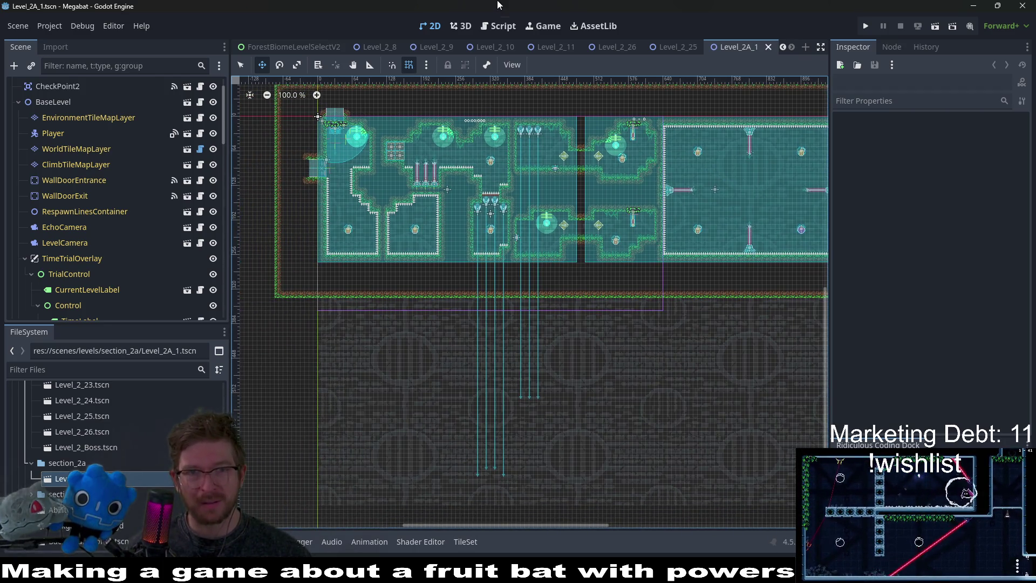
Open GlobalConstants.gd via quick-open and go to LEVEL_2A_1's SECTION_2_A section value.
{"action": "left_click", "coordinate": [501, 25]}
{"action": "key", "text": "shift+alt+o"}
{"action": "type", "text": "globalcons"}
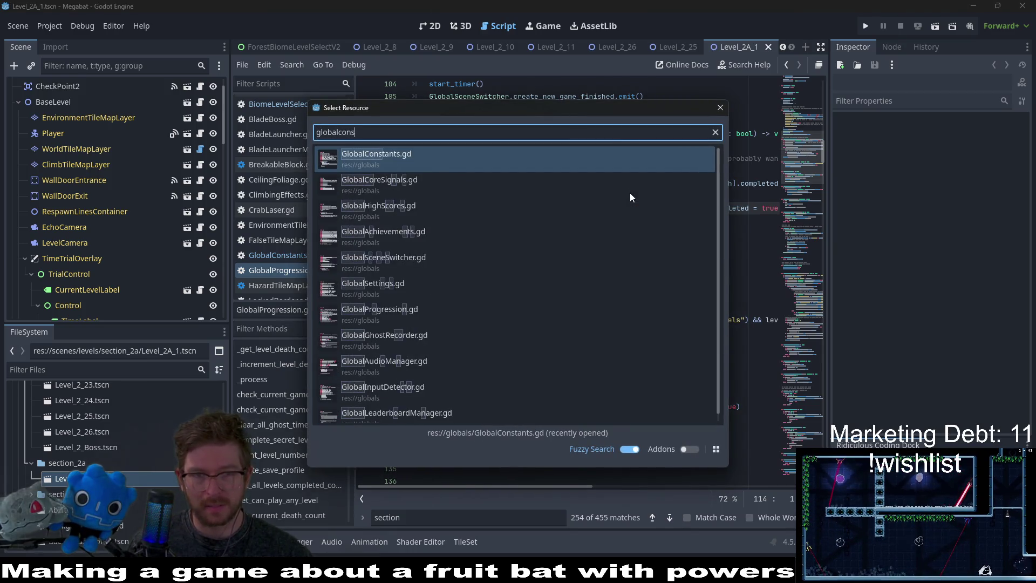
{"action": "key", "text": "Return"}
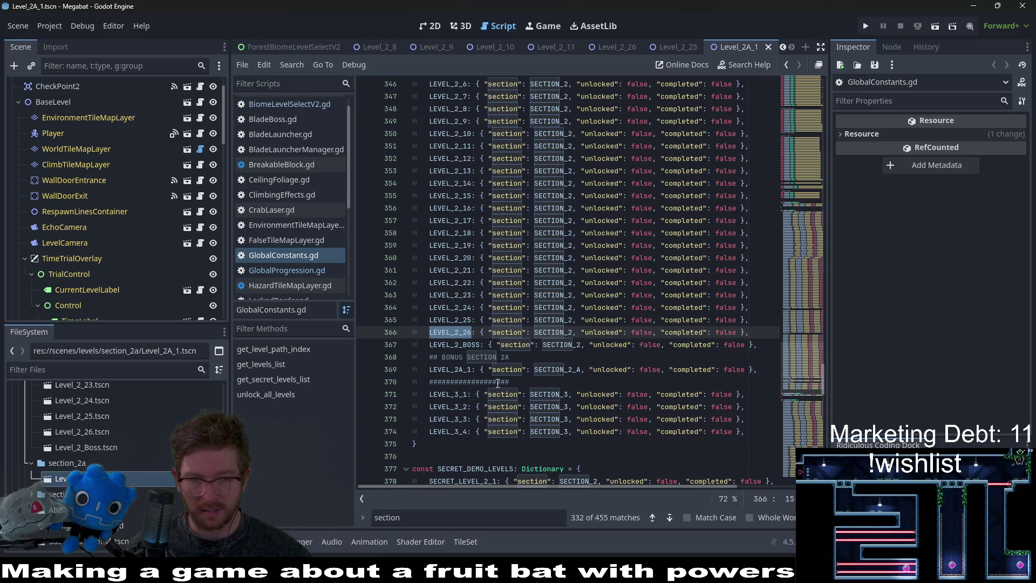
{"action": "left_click", "coordinate": [540, 370]}
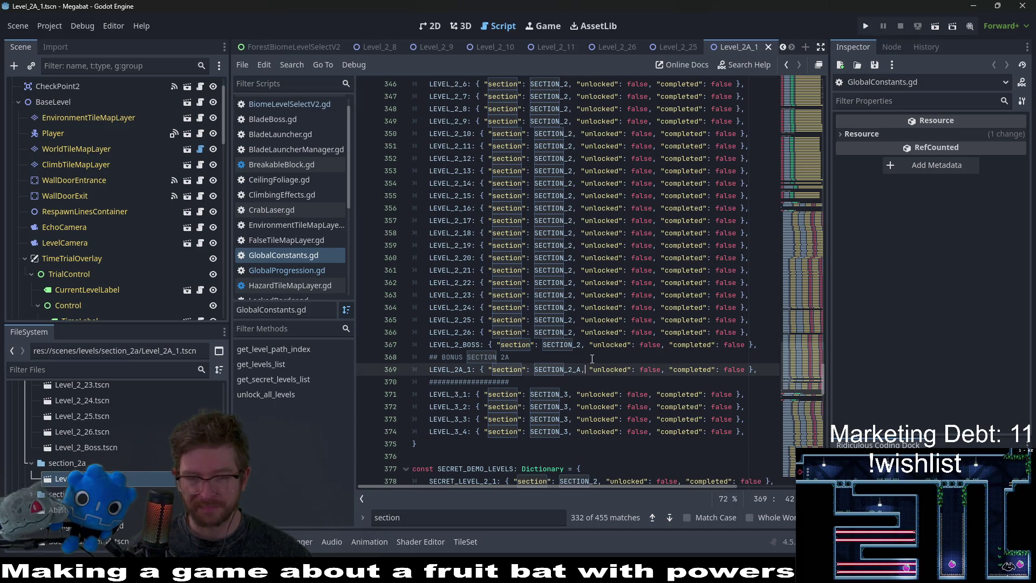
Open the Secret_Level_2_1 and Secret_Level_2_2 scenes from the FileSystem dock.
{"action": "scroll", "coordinate": [99, 460], "scroll_direction": "up", "scroll_amount": 10}
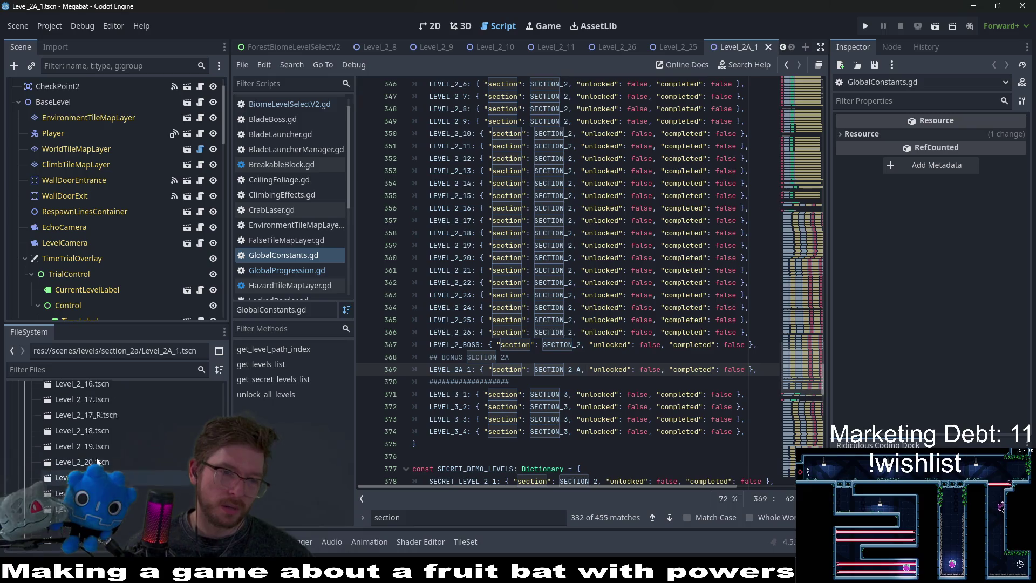
{"action": "scroll", "coordinate": [98, 460], "scroll_direction": "up", "scroll_amount": 2}
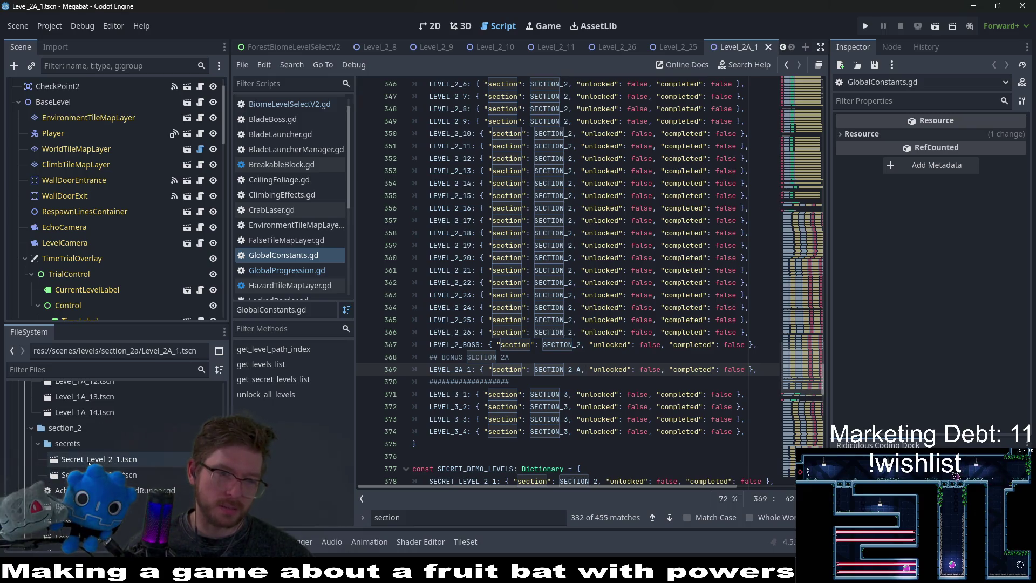
{"action": "double_click", "coordinate": [89, 459]}
{"action": "double_click", "coordinate": [89, 475]}
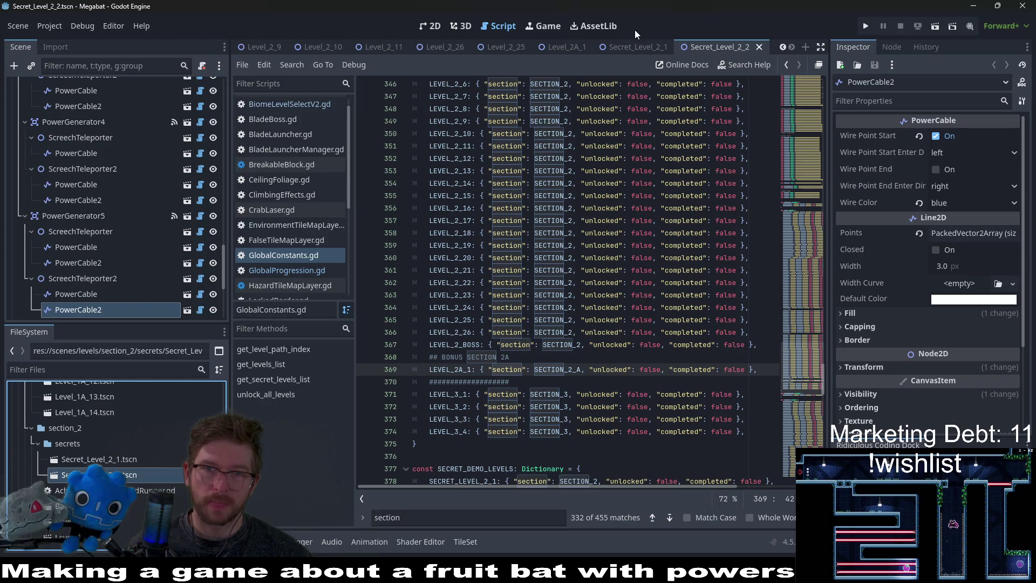
Show Secret_Level_2_1 in the 2D editor and pan and zoom to frame the secret room.
{"action": "left_click", "coordinate": [629, 47]}
{"action": "left_click", "coordinate": [434, 26]}
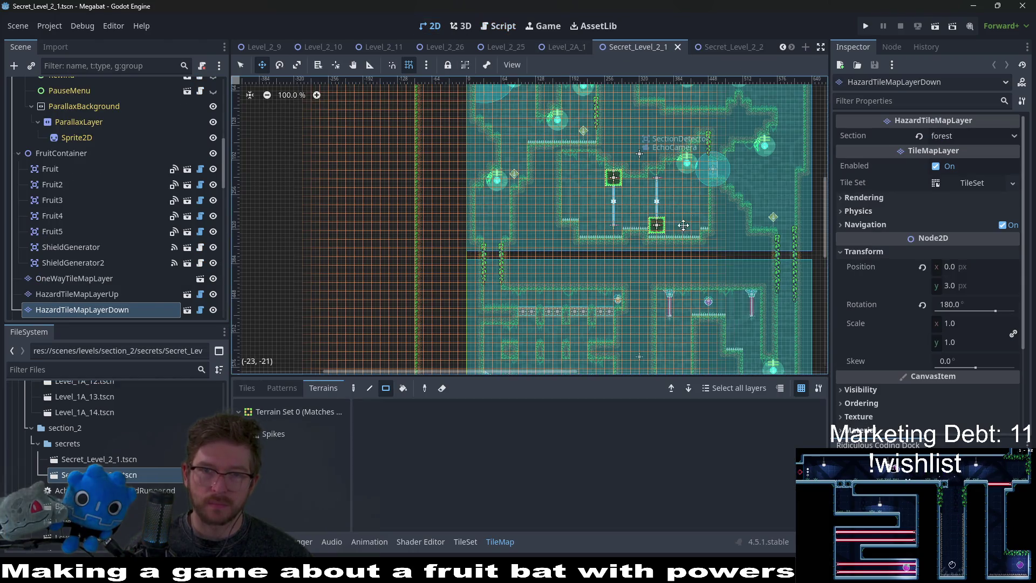
{"action": "left_click_drag", "start_coordinate": [674, 229], "coordinate": [587, 274]}
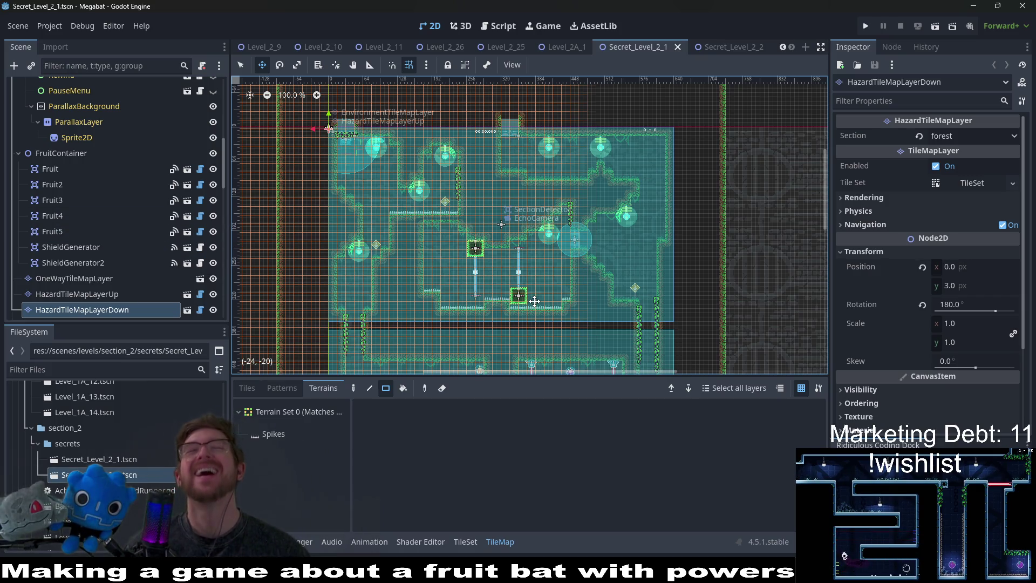
{"action": "scroll", "coordinate": [546, 300], "scroll_direction": "down", "scroll_amount": 5}
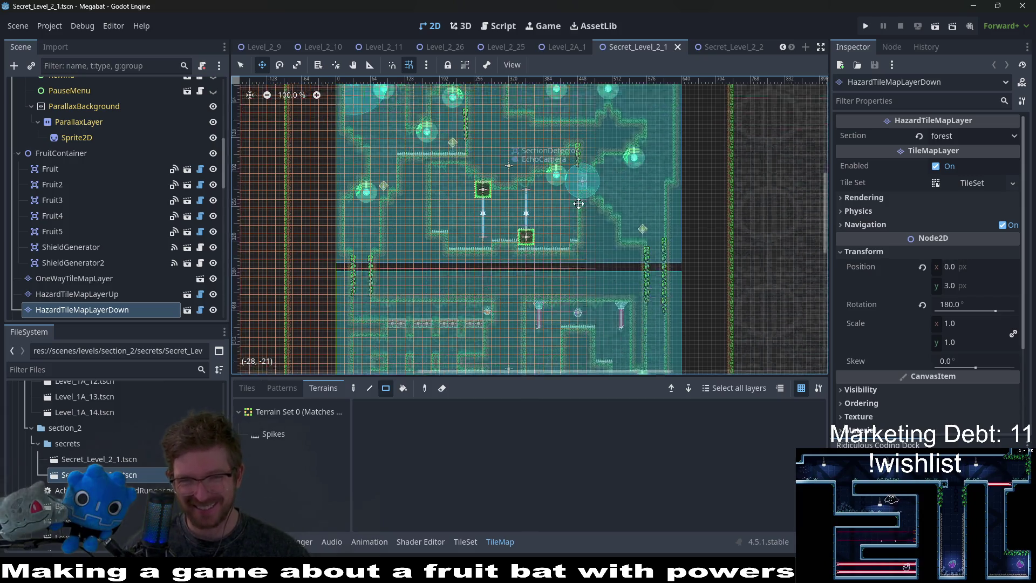
{"action": "scroll", "coordinate": [676, 332], "scroll_direction": "down", "scroll_amount": 3}
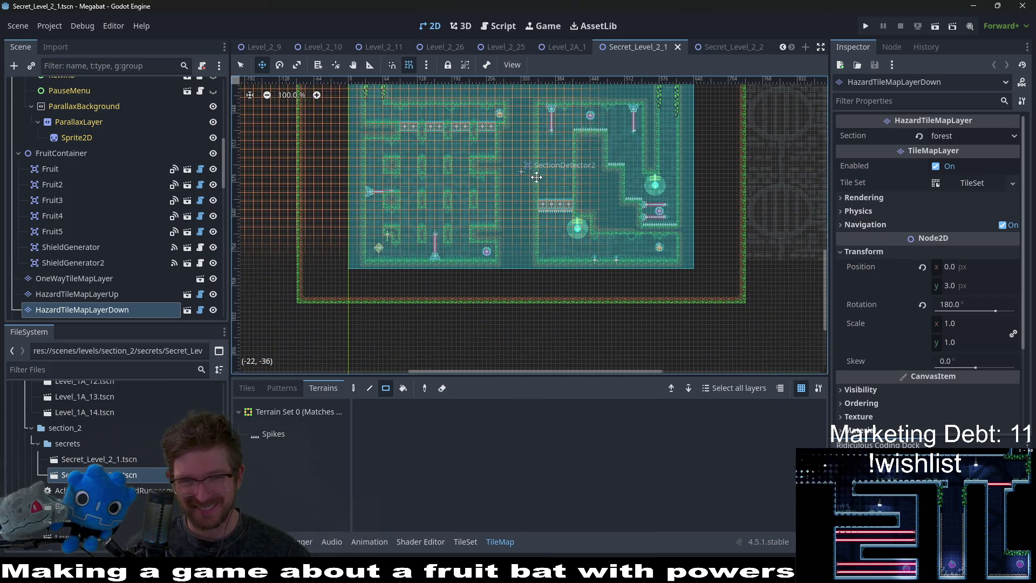
{"action": "scroll", "coordinate": [556, 189], "scroll_direction": "up", "scroll_amount": 3}
{"action": "scroll", "coordinate": [630, 196], "scroll_direction": "up", "scroll_amount": 3}
{"action": "scroll", "coordinate": [607, 250], "scroll_direction": "up", "scroll_amount": 3}
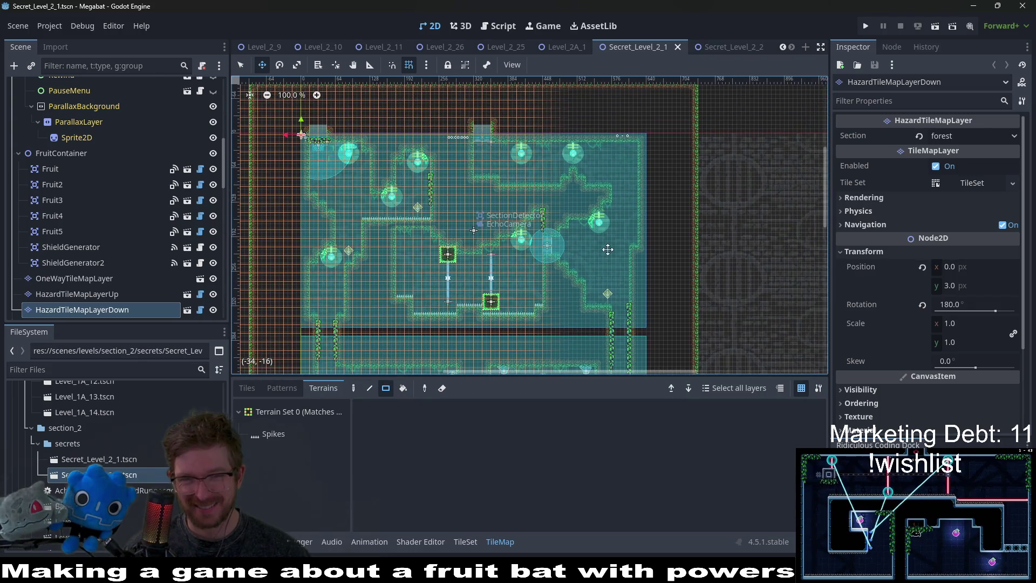
{"action": "scroll", "coordinate": [607, 250], "scroll_direction": "down", "scroll_amount": 1}
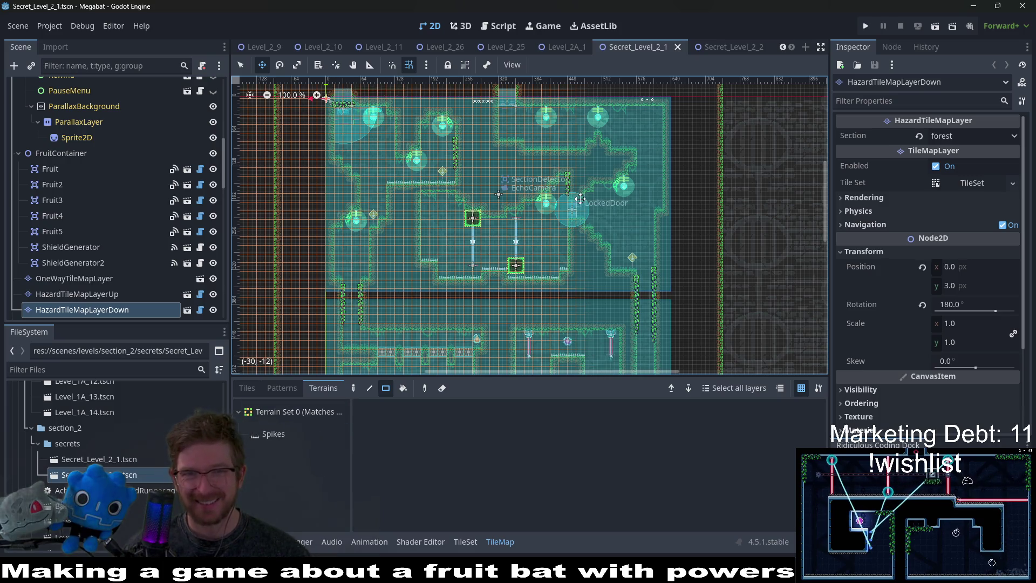
Inspect Secret_Level_2_2's upper rooms, then return to the Secret_Level_2_1 scene.
{"action": "left_click", "coordinate": [723, 47]}
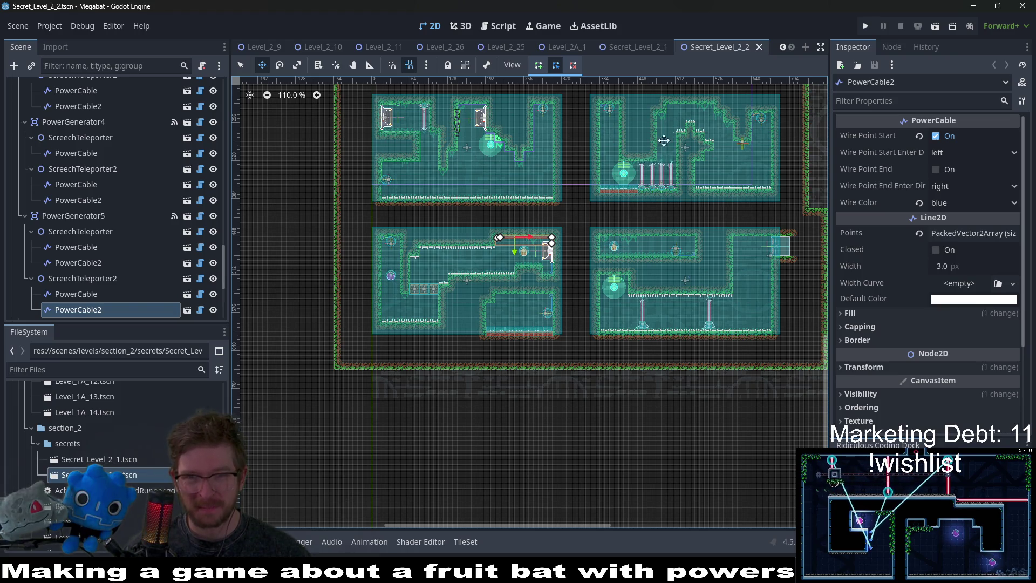
{"action": "left_click_drag", "start_coordinate": [659, 151], "coordinate": [657, 275]}
{"action": "mouse_move", "coordinate": [633, 53]}
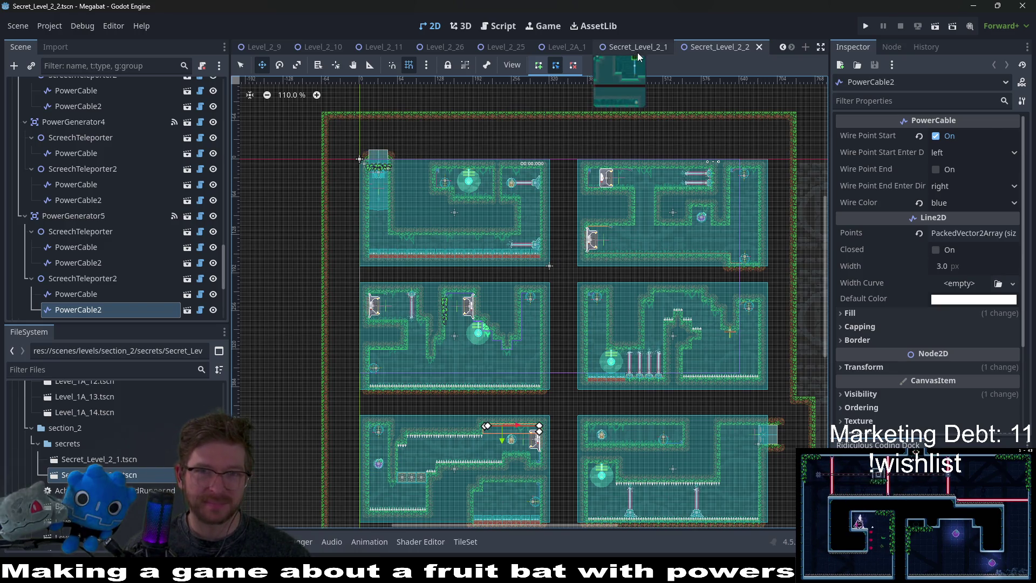
{"action": "left_click", "coordinate": [637, 53]}
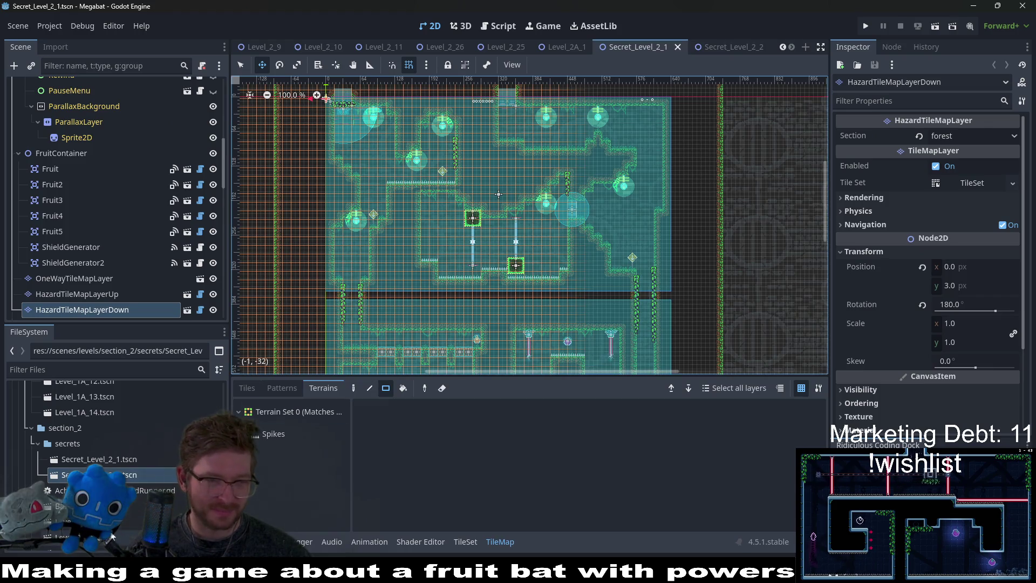
Rename Secret_Level_2_1.tscn to Level_2_A_2.tscn.
{"action": "left_click", "coordinate": [115, 462]}
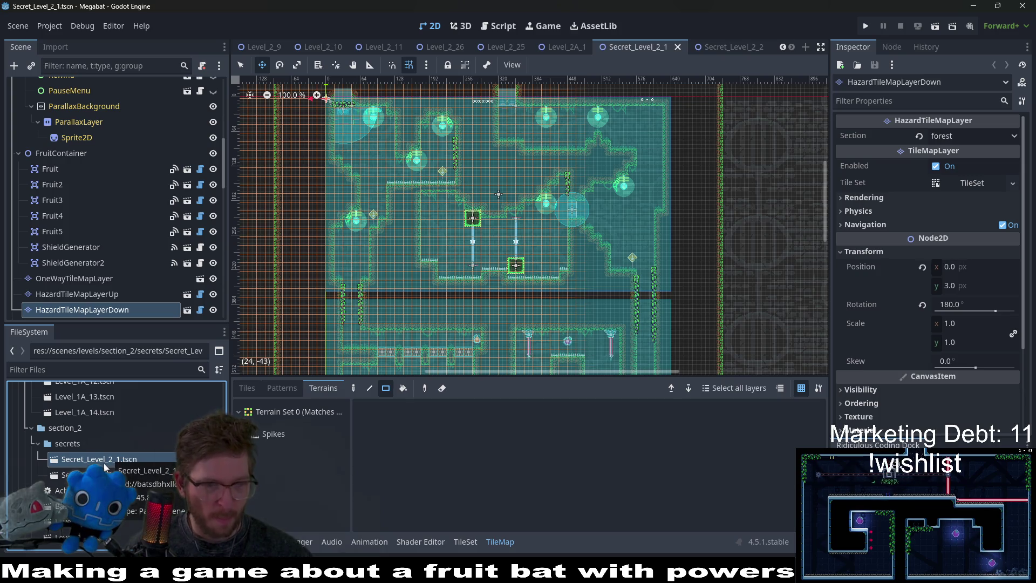
{"action": "scroll", "coordinate": [104, 463], "scroll_direction": "down", "scroll_amount": 5}
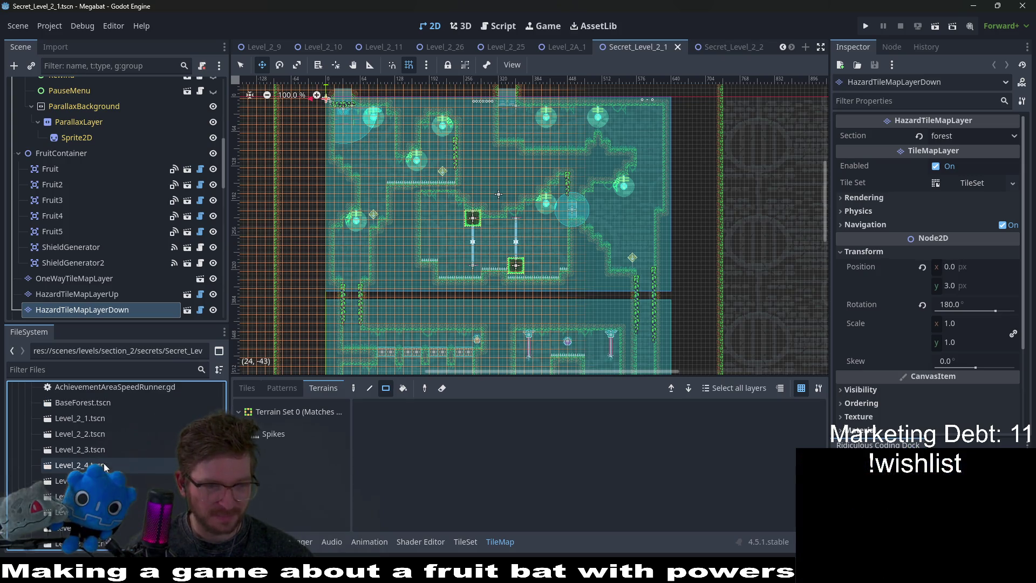
{"action": "scroll", "coordinate": [104, 463], "scroll_direction": "up", "scroll_amount": 5}
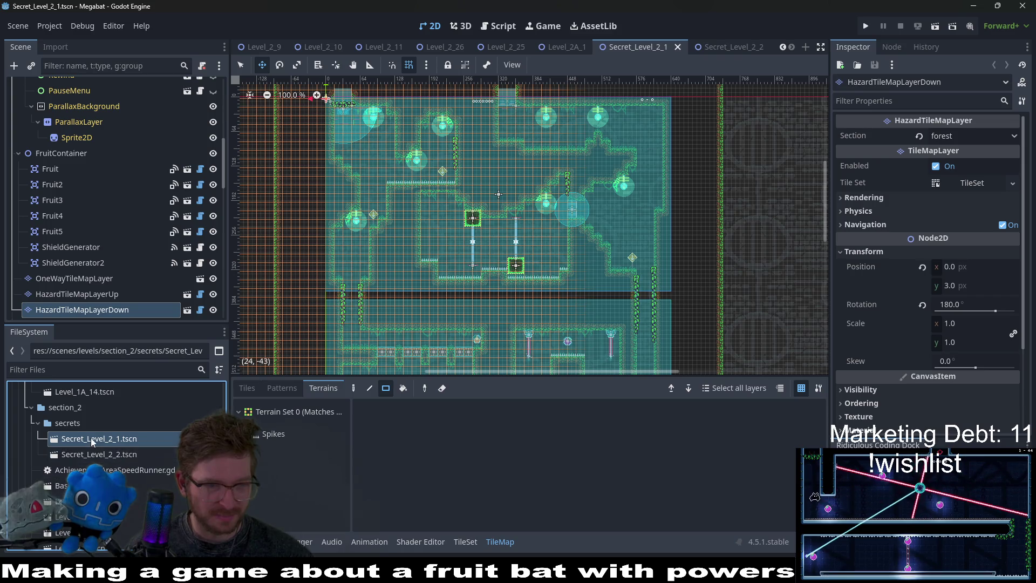
{"action": "right_click", "coordinate": [92, 439]}
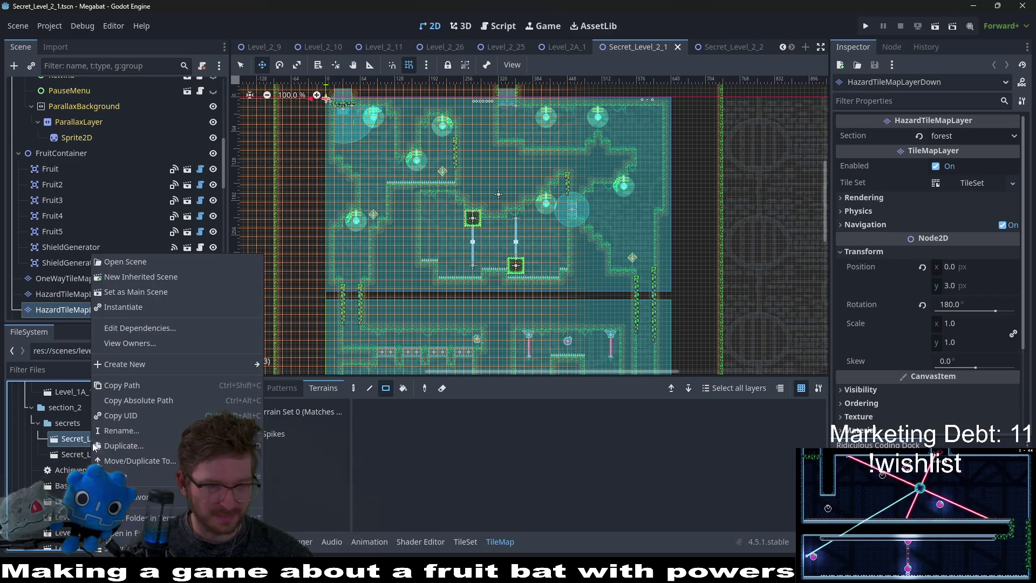
{"action": "left_click", "coordinate": [121, 431]}
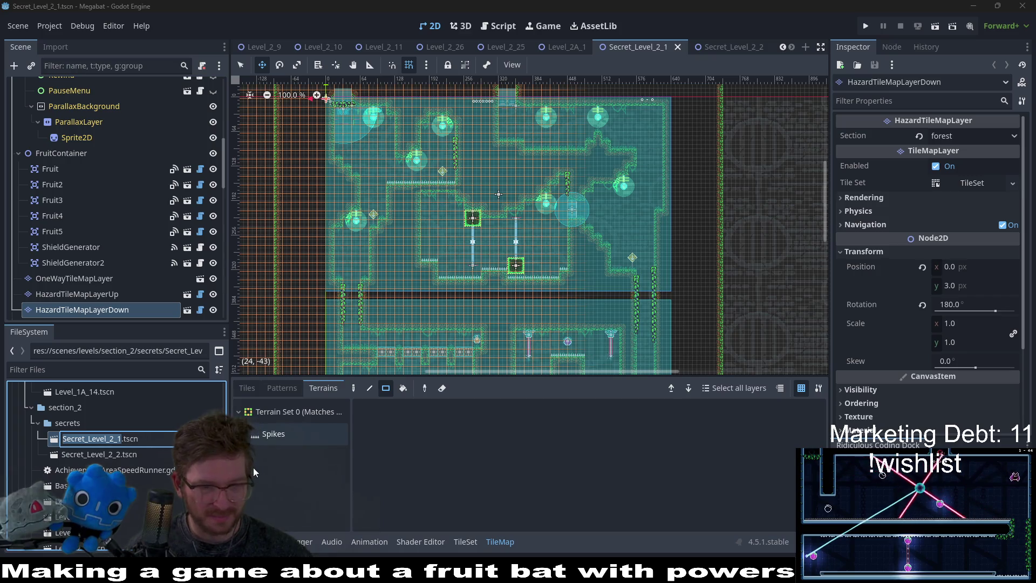
{"action": "key", "text": "Right"}
{"action": "key", "text": "Right"}
{"action": "key", "text": "Right"}
{"action": "key", "text": "BackSpace"}
{"action": "key", "text": "BackSpace"}
{"action": "key", "text": "BackSpace"}
{"action": "key", "text": "Right"}
{"action": "key", "text": "Right"}
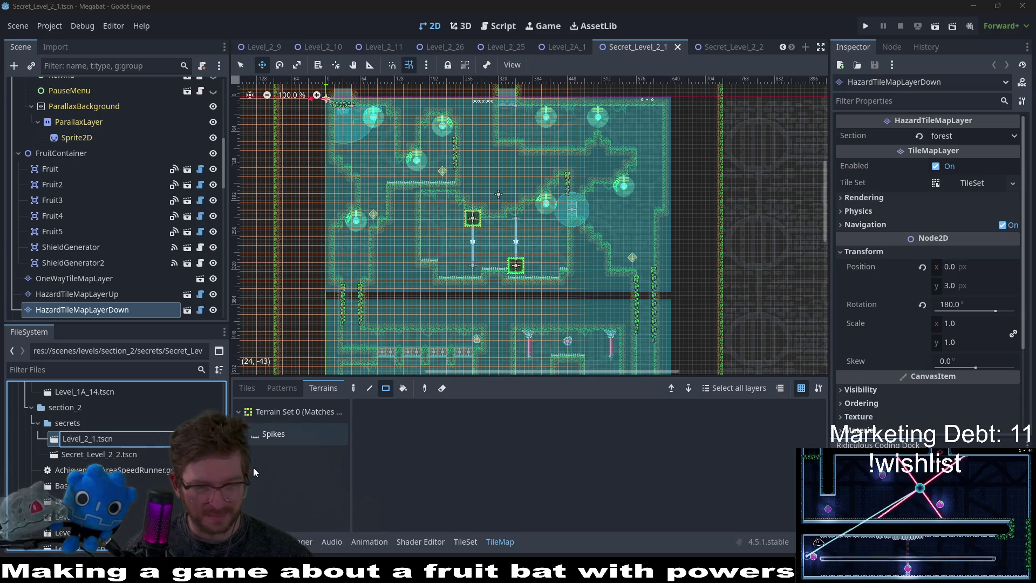
{"action": "key", "text": "Right"}
{"action": "key", "text": "Right"}
{"action": "key", "text": "Right"}
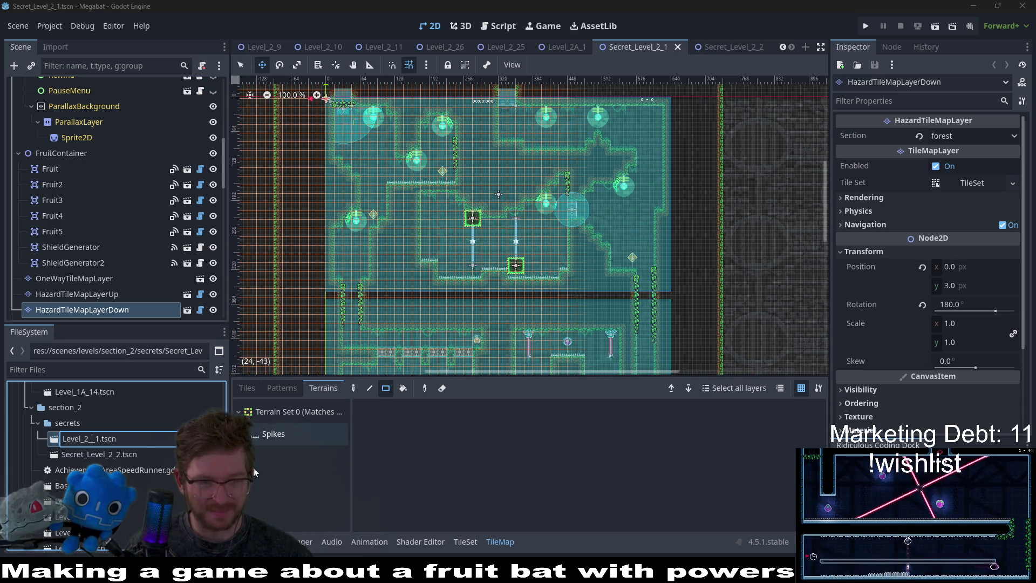
{"action": "type", "text": "A_"}
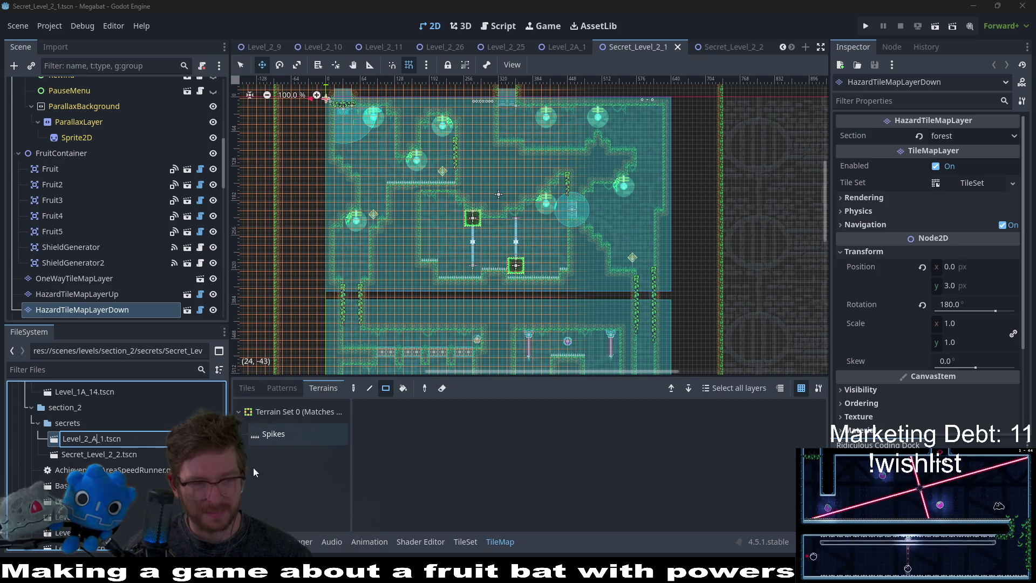
{"action": "key", "text": "Right"}
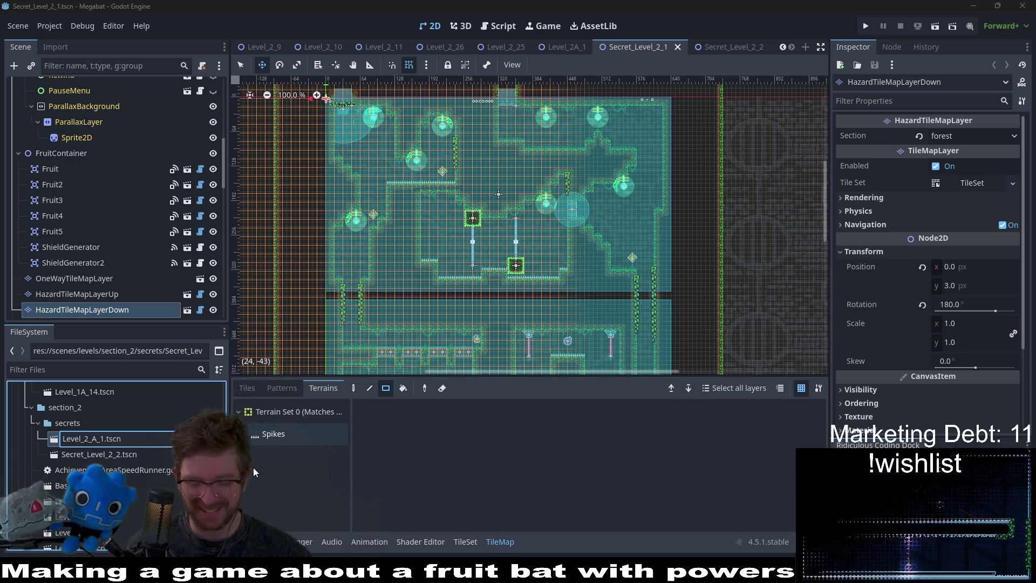
{"action": "key", "text": "BackSpace"}
{"action": "type", "text": "2"}
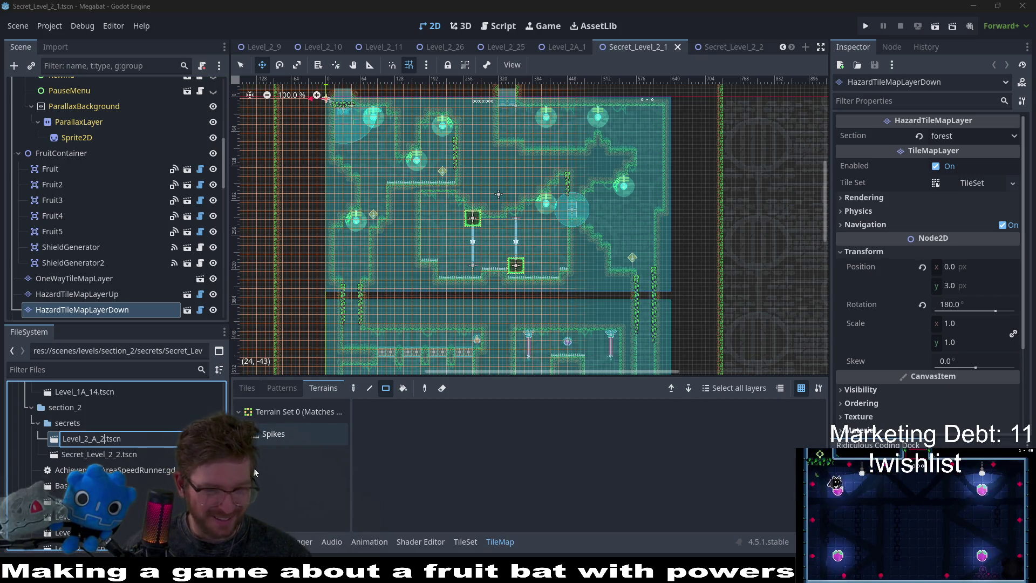
{"action": "key", "text": "Return"}
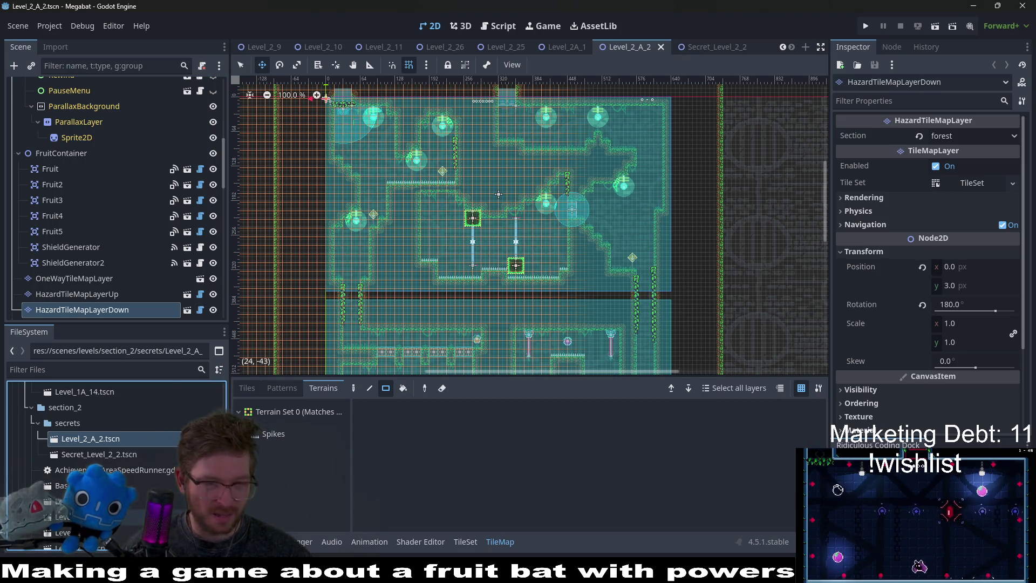
Rename Level_2_A_2.tscn again to Level_2A_2.tscn.
{"action": "scroll", "coordinate": [116, 464], "scroll_direction": "up", "scroll_amount": 3}
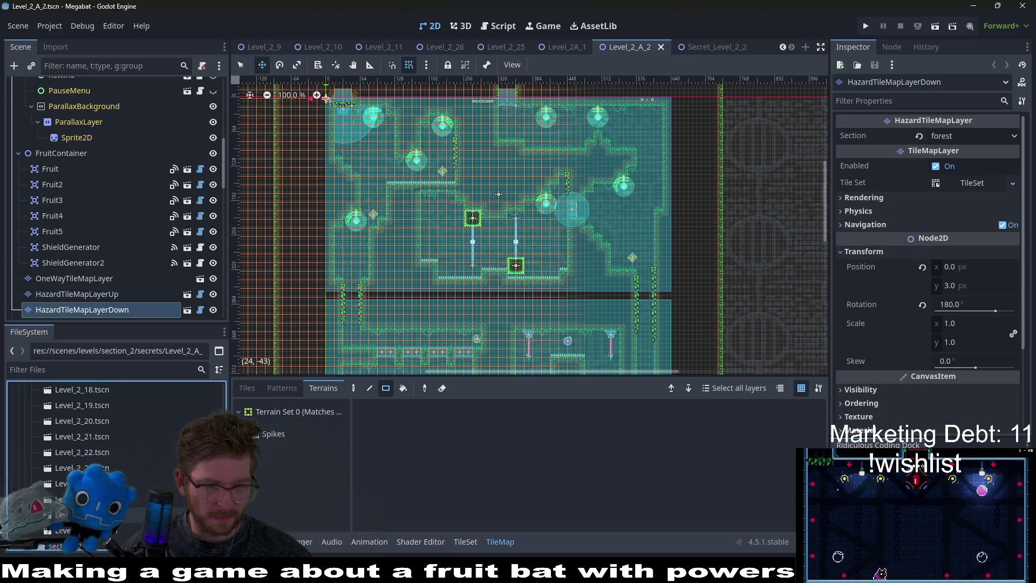
{"action": "scroll", "coordinate": [116, 448], "scroll_direction": "up", "scroll_amount": 3}
{"action": "right_click", "coordinate": [91, 501]}
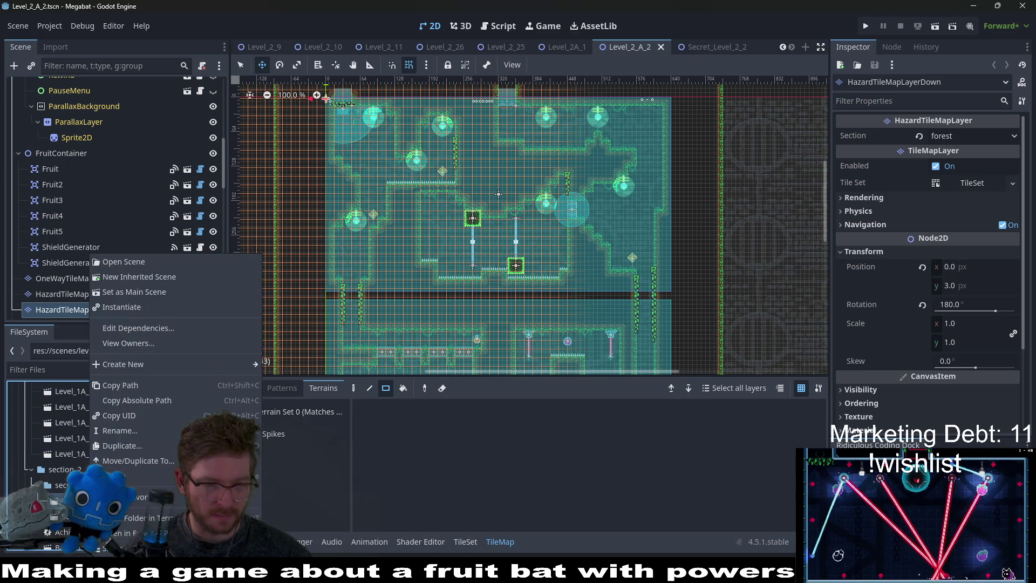
{"action": "left_click", "coordinate": [120, 431]}
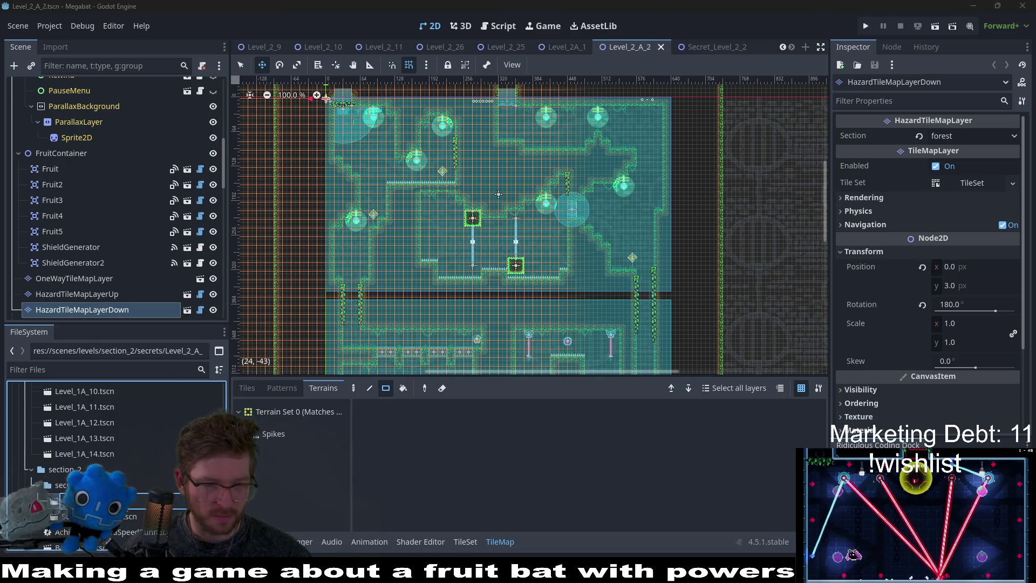
{"action": "key", "text": "Return"}
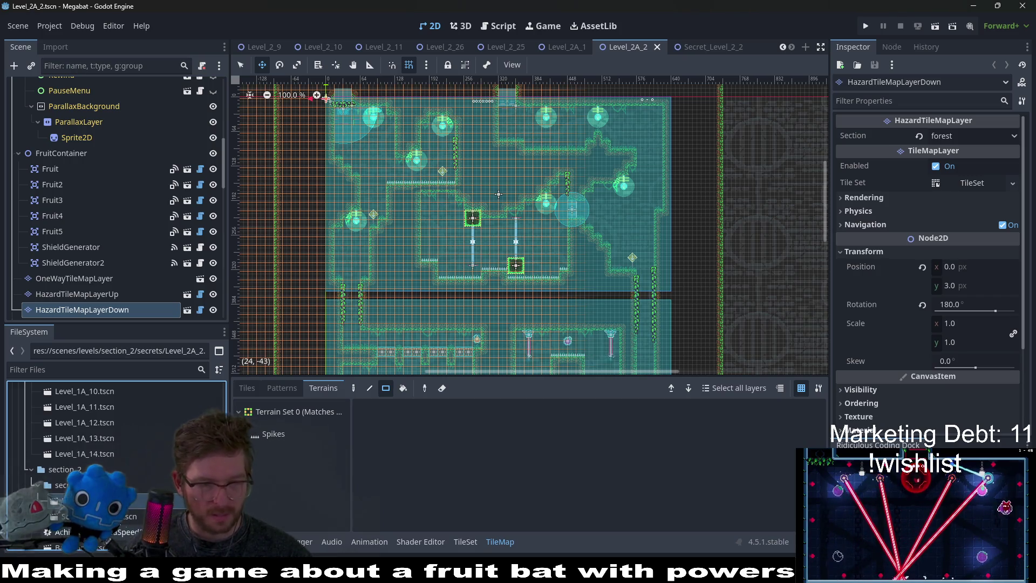
Rename Secret_Level_2_2.tscn to Level_2A_3.tscn, move both scenes into section_2a, and save.
{"action": "right_click", "coordinate": [107, 502]}
{"action": "left_click", "coordinate": [259, 445]}
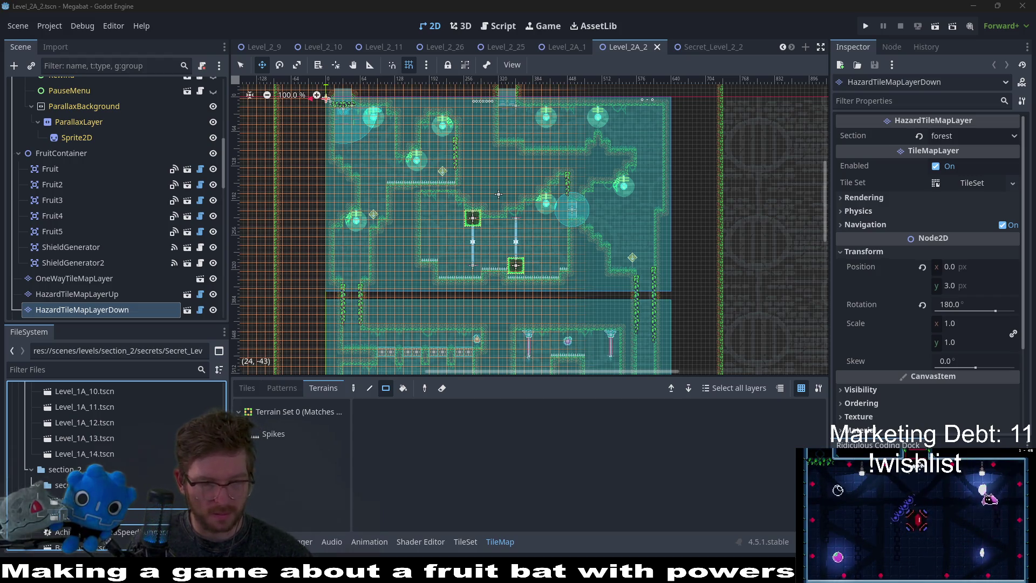
{"action": "key", "text": "Return"}
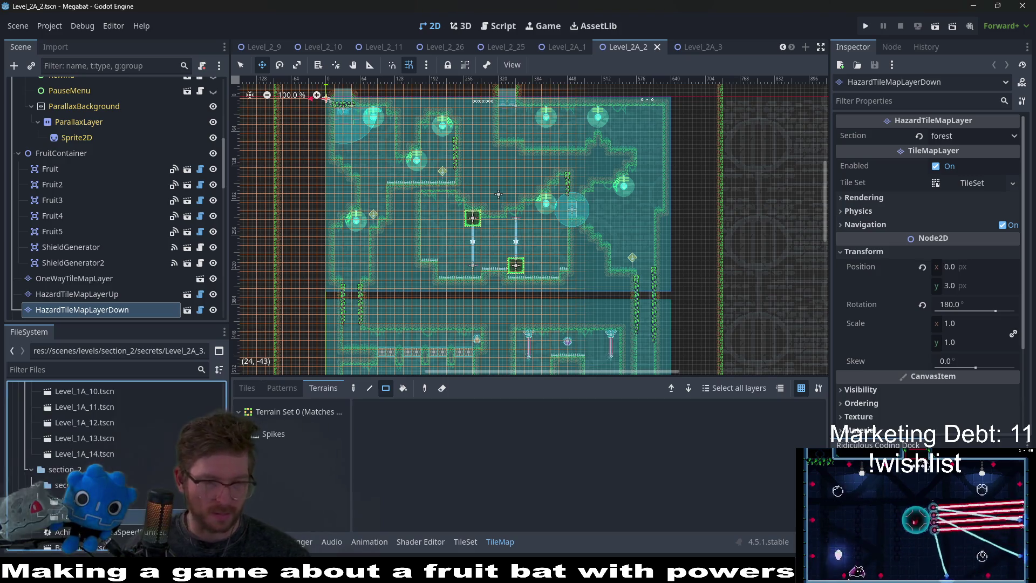
{"action": "mouse_move", "coordinate": [107, 526]}
{"action": "left_mouse_down"}
{"action": "mouse_move", "coordinate": [74, 554]}
{"action": "mouse_move", "coordinate": [66, 424]}
{"action": "left_mouse_up"}
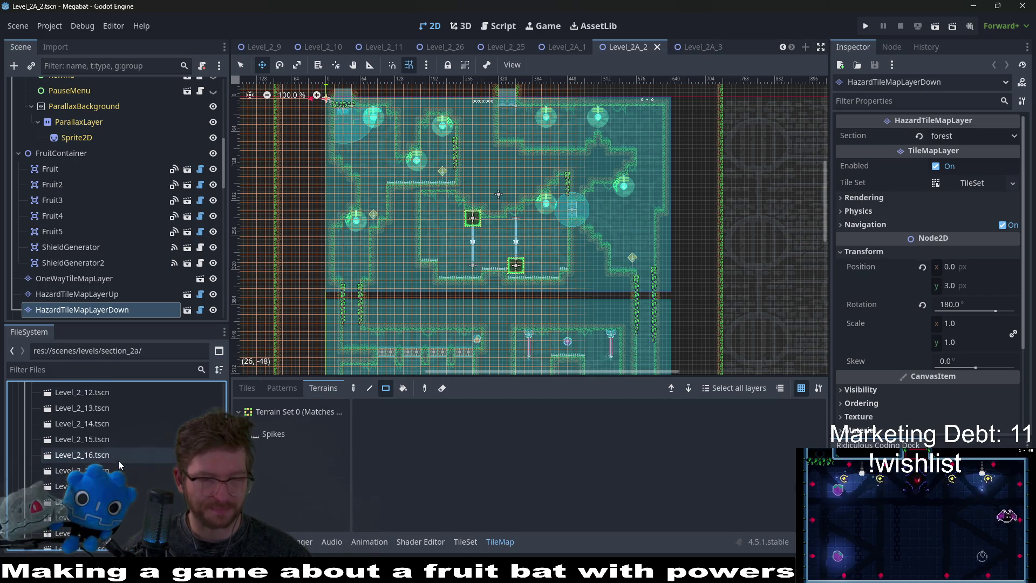
{"action": "key", "text": "ctrl+s"}
Return to GlobalConstants.gd and search it for 'secret_levels'.
{"action": "left_click", "coordinate": [512, 27]}
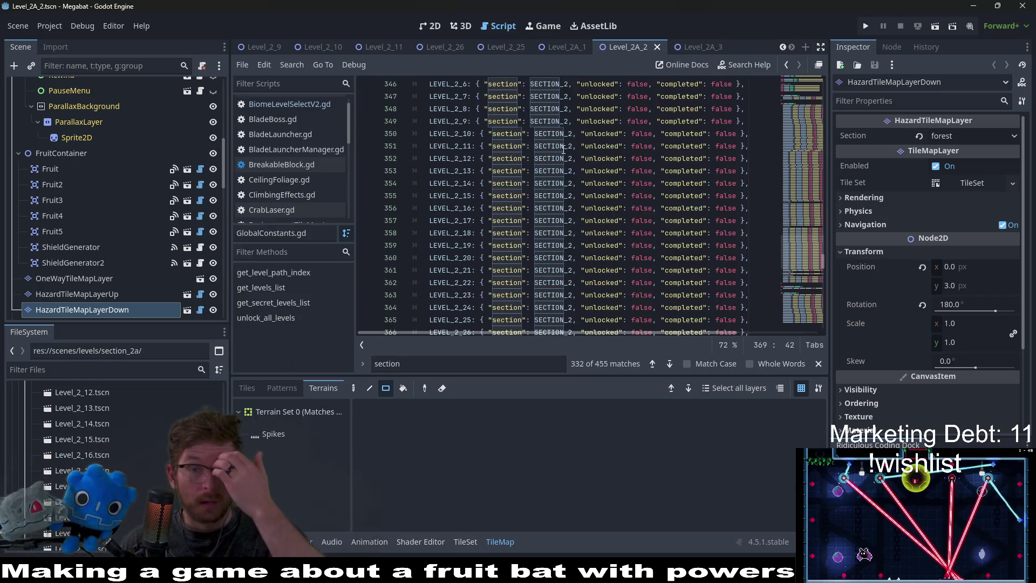
{"action": "scroll", "coordinate": [613, 225], "scroll_direction": "down", "scroll_amount": 5}
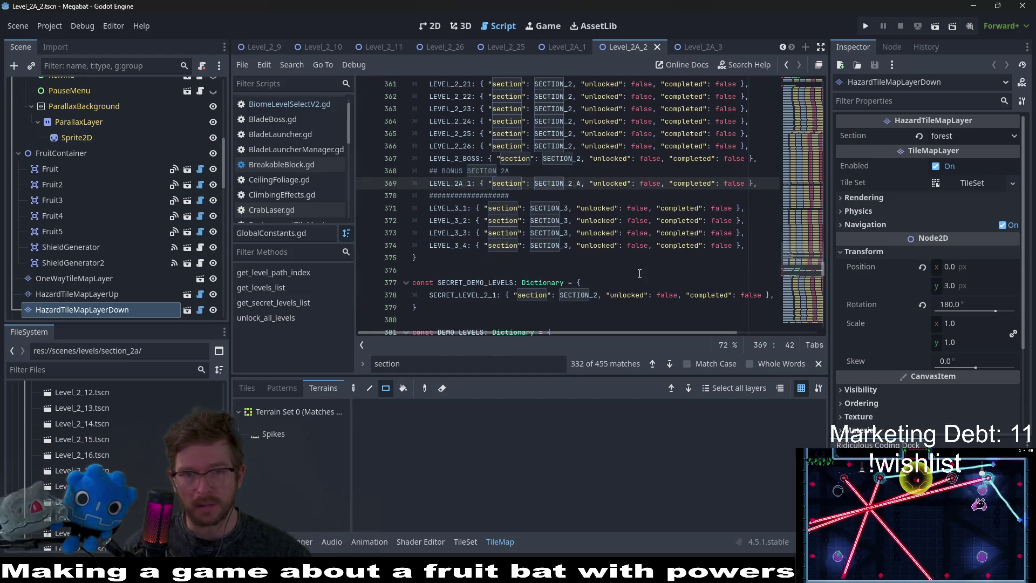
{"action": "scroll", "coordinate": [626, 262], "scroll_direction": "up", "scroll_amount": 2}
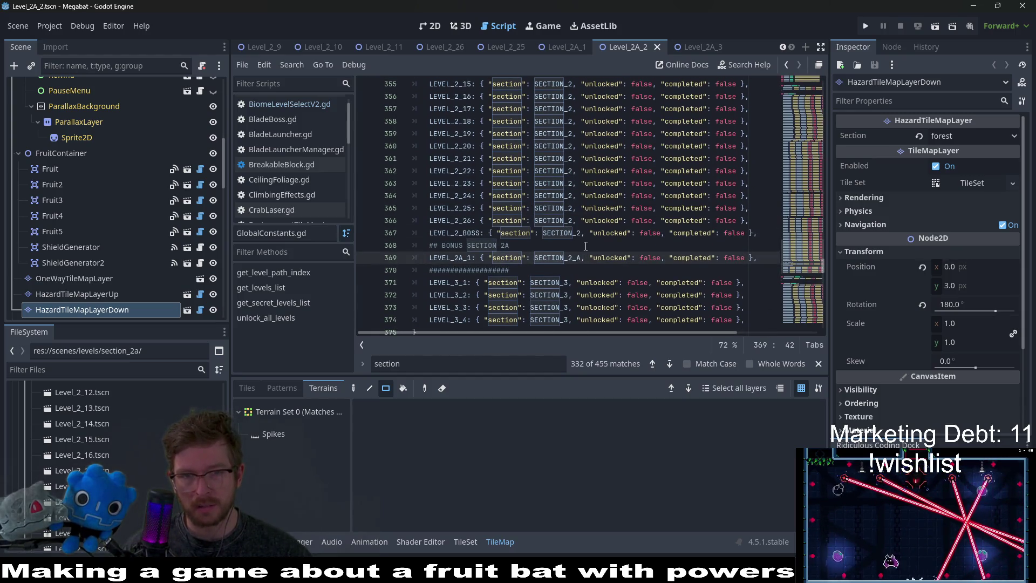
{"action": "left_click_drag", "start_coordinate": [822, 232], "coordinate": [818, 65]}
{"action": "scroll", "coordinate": [662, 178], "scroll_direction": "down", "scroll_amount": 6}
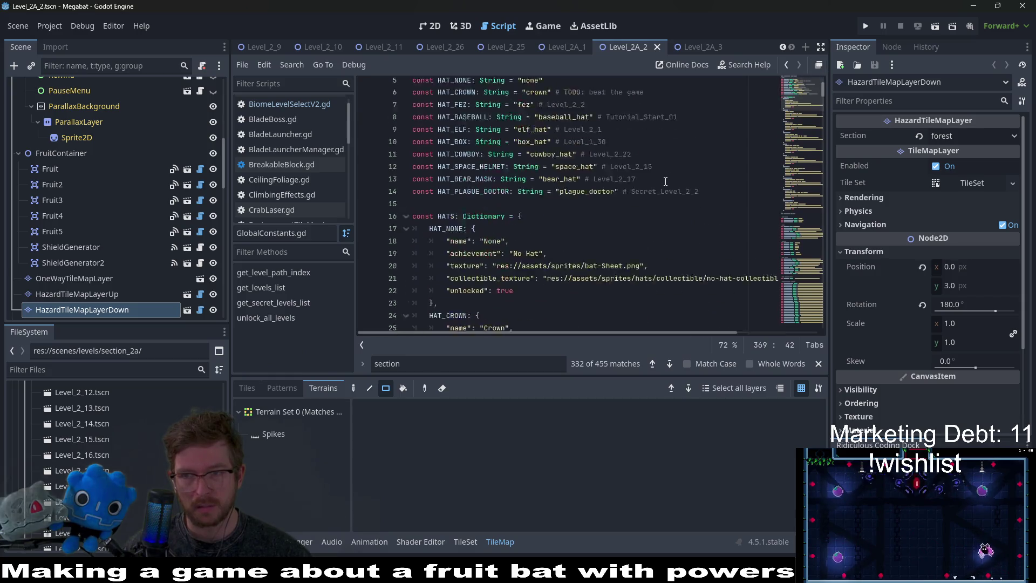
{"action": "left_click", "coordinate": [566, 245]}
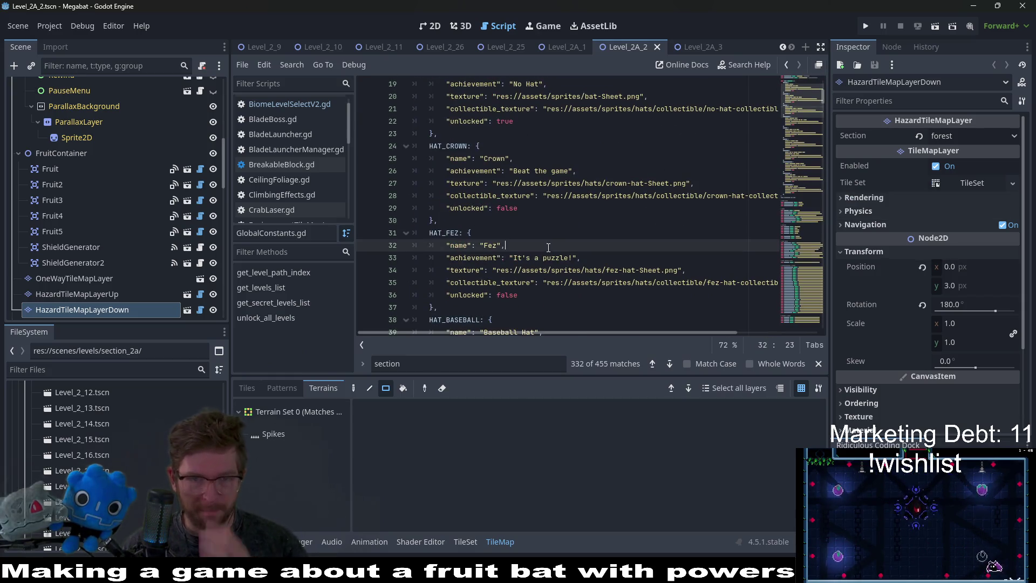
{"action": "key", "text": "ctrl+f"}
{"action": "type", "text": "secret"}
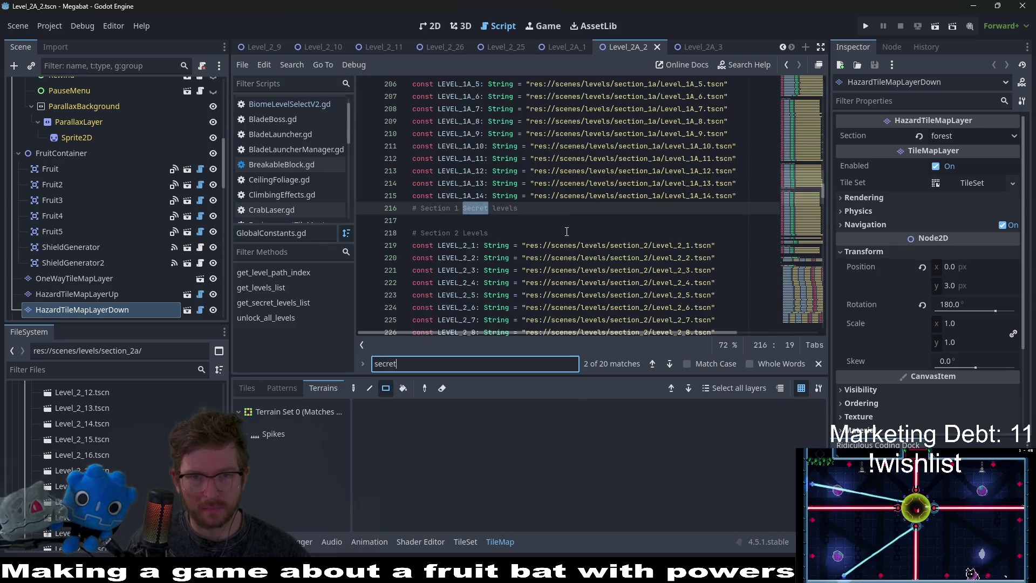
{"action": "type", "text": "_level"}
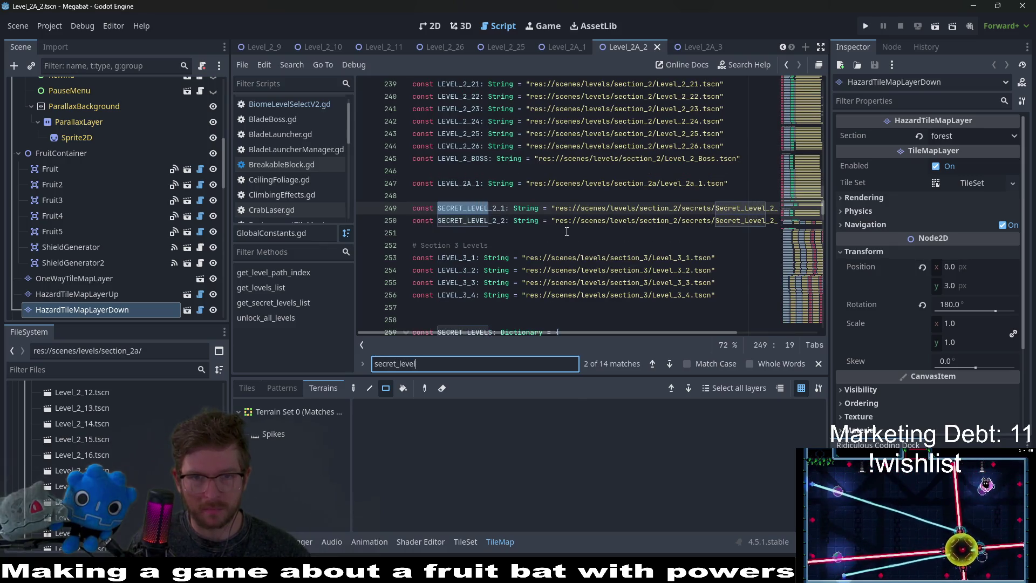
{"action": "type", "text": "s"}
Delete the '# Section 1 Secret levels' comment and its blank line.
{"action": "scroll", "coordinate": [516, 255], "scroll_direction": "up", "scroll_amount": 19}
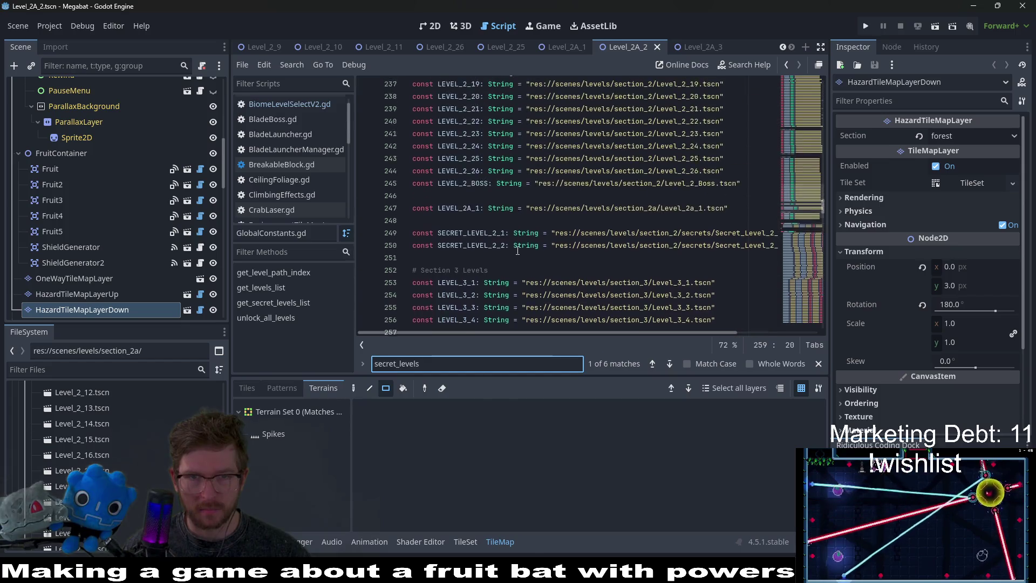
{"action": "scroll", "coordinate": [520, 250], "scroll_direction": "down", "scroll_amount": 6}
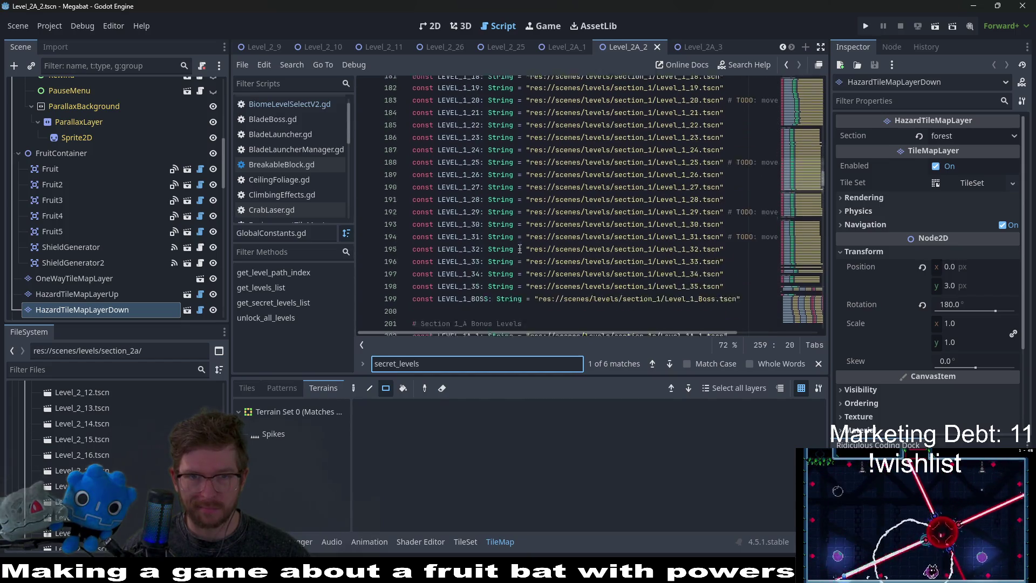
{"action": "triple_click", "coordinate": [515, 165]}
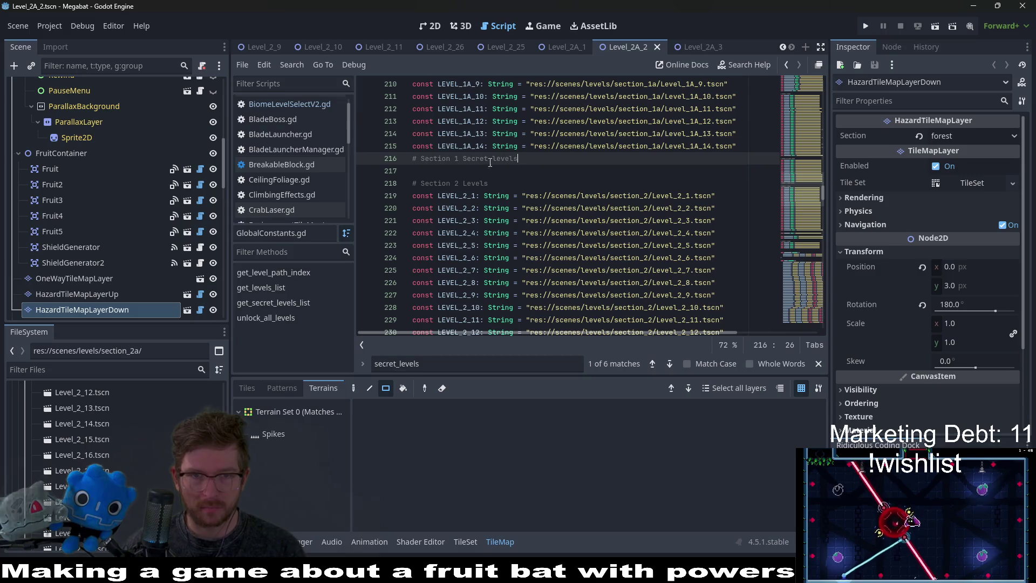
{"action": "key", "text": "BackSpace"}
{"action": "key", "text": "Delete"}
Locate the LEVEL_2A_1 constant and pick up the '# Section 1_A Bonus Levels' comment.
{"action": "scroll", "coordinate": [520, 203], "scroll_direction": "up", "scroll_amount": 6}
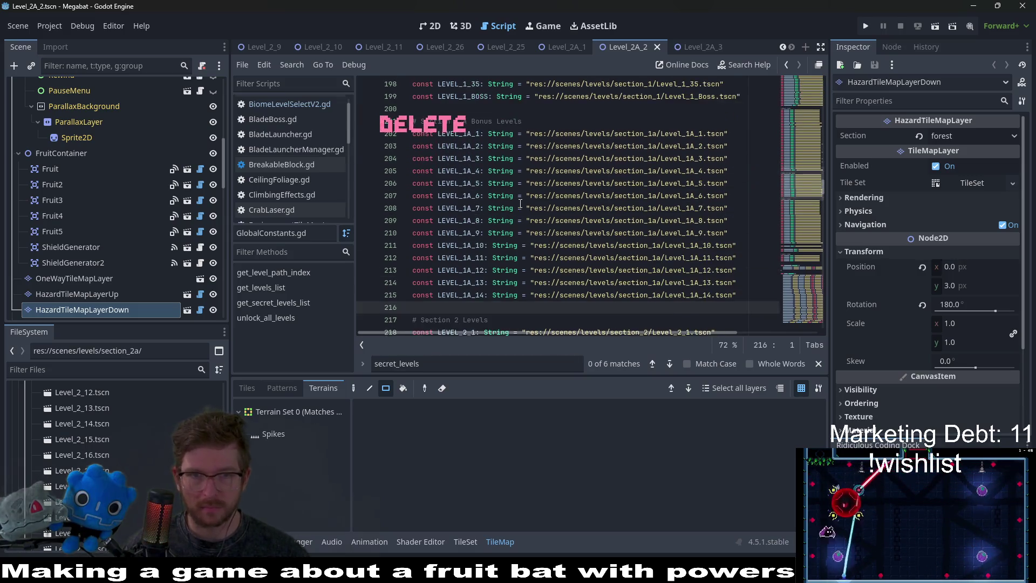
{"action": "scroll", "coordinate": [540, 226], "scroll_direction": "down", "scroll_amount": 16}
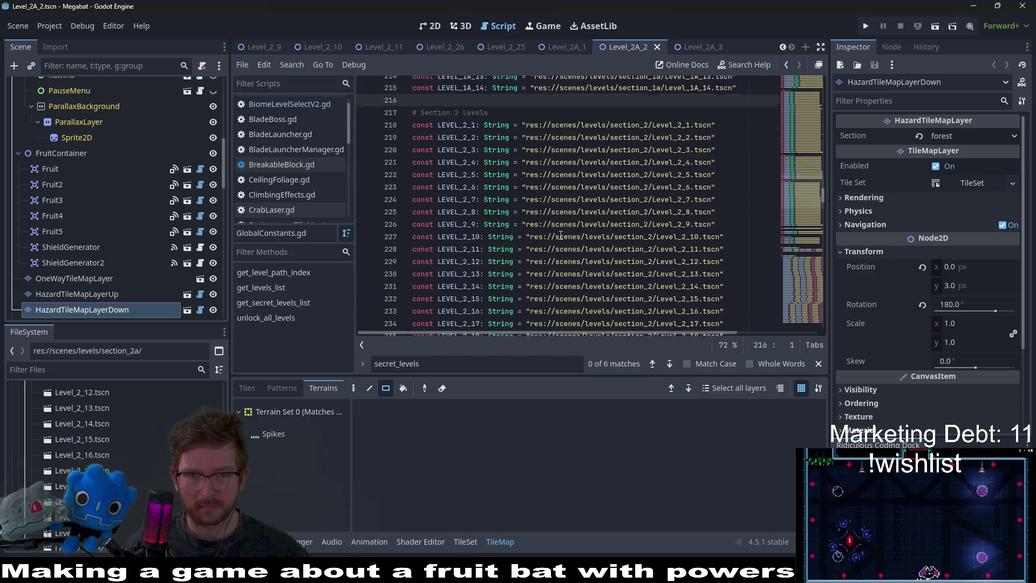
{"action": "left_click", "coordinate": [472, 159]}
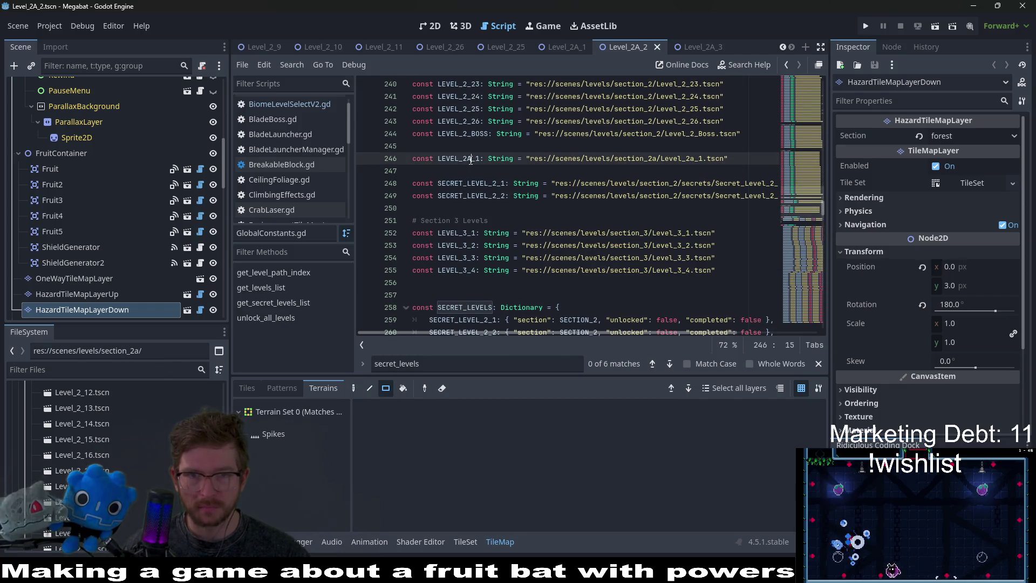
{"action": "scroll", "coordinate": [442, 153], "scroll_direction": "up", "scroll_amount": 12}
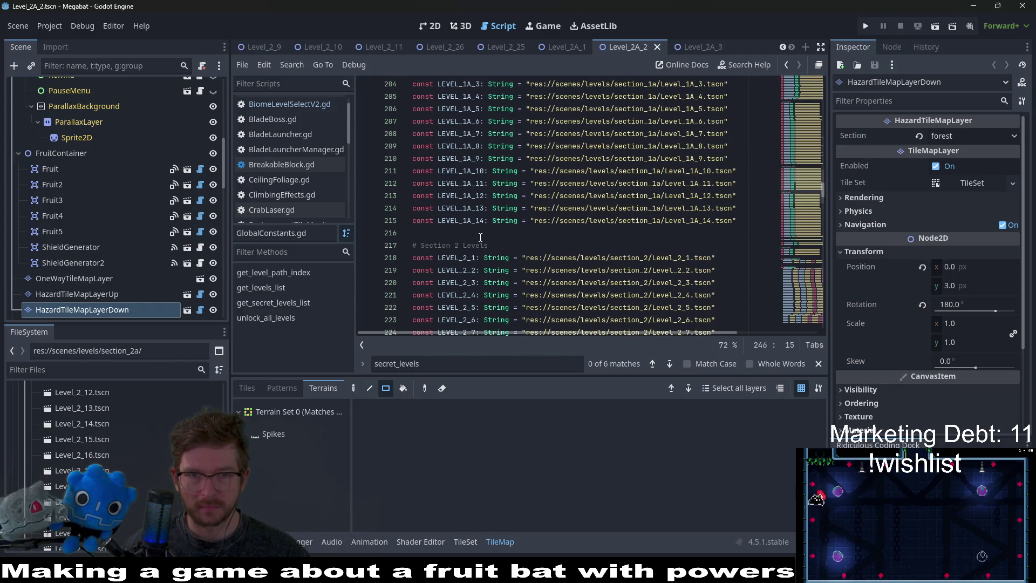
{"action": "scroll", "coordinate": [493, 242], "scroll_direction": "up", "scroll_amount": 5}
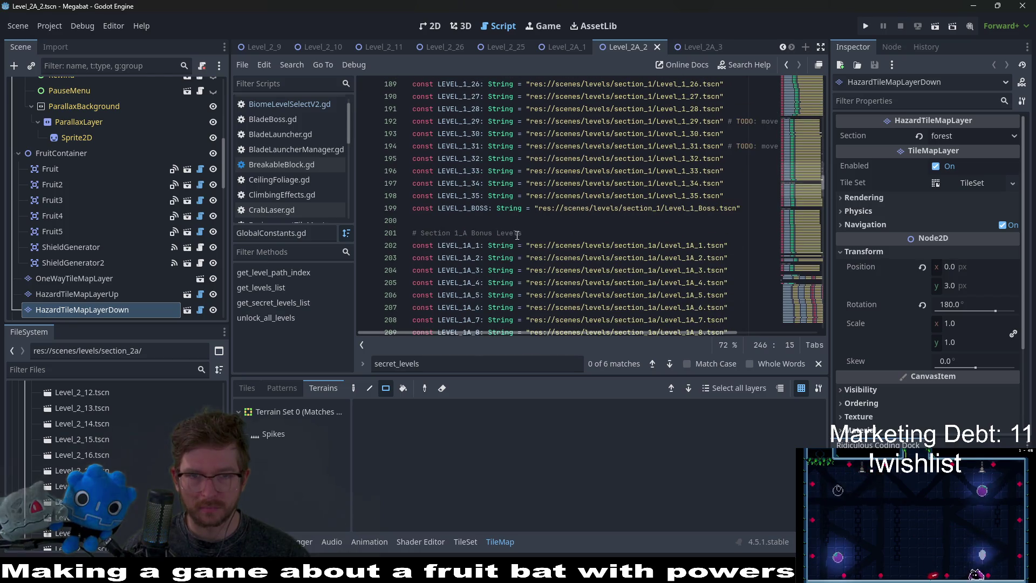
{"action": "left_click", "coordinate": [483, 234]}
{"action": "scroll", "coordinate": [391, 233], "scroll_direction": "down", "scroll_amount": 18}
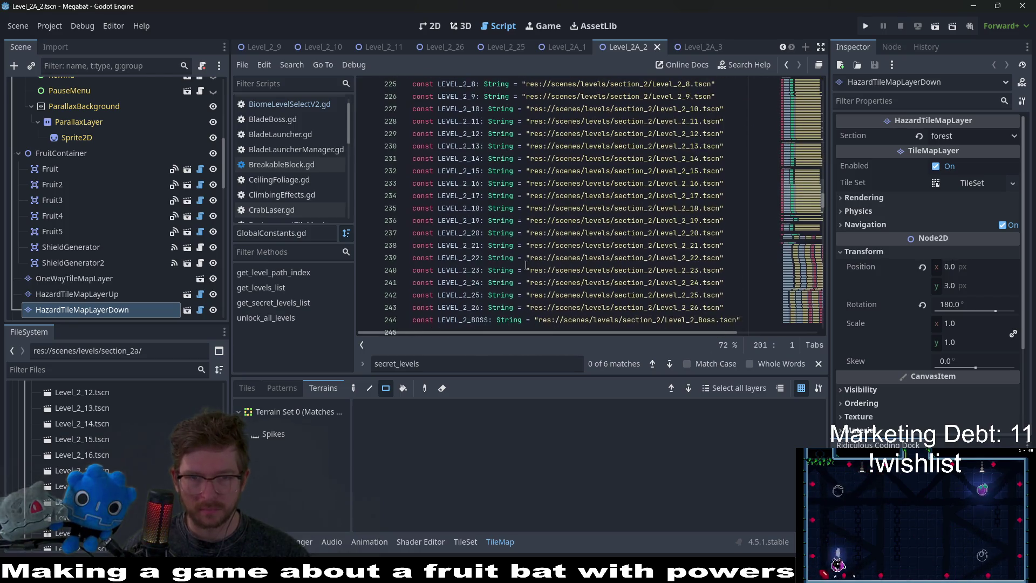
{"action": "scroll", "coordinate": [524, 264], "scroll_direction": "up", "scroll_amount": 1}
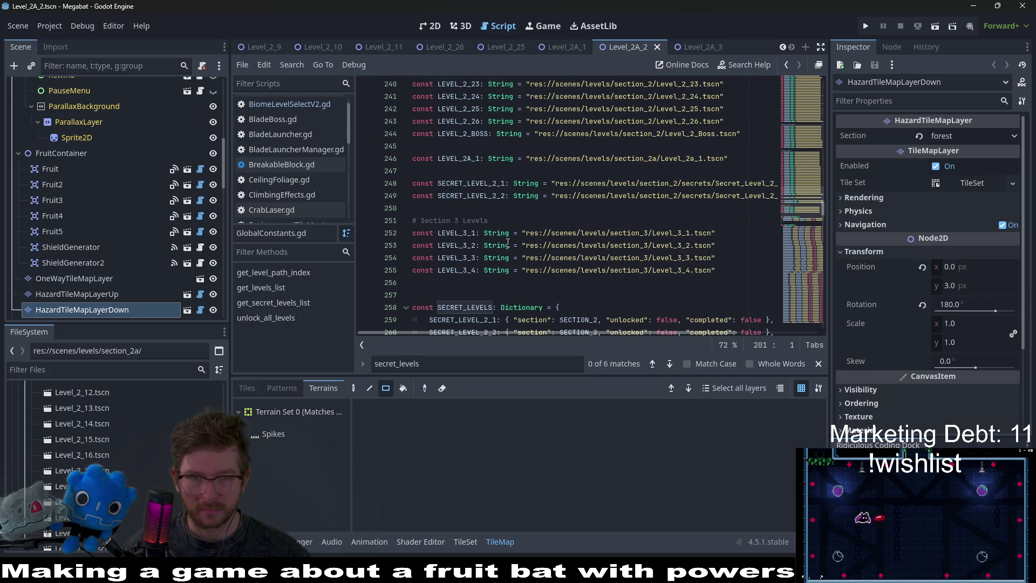
Insert a '# Section 2_A Bonus Levels' header above the LEVEL_2A_1 constant.
{"action": "left_click", "coordinate": [440, 146]}
{"action": "key", "text": "Return"}
{"action": "type", "text": "# Section 1_A Bonus Levels"}
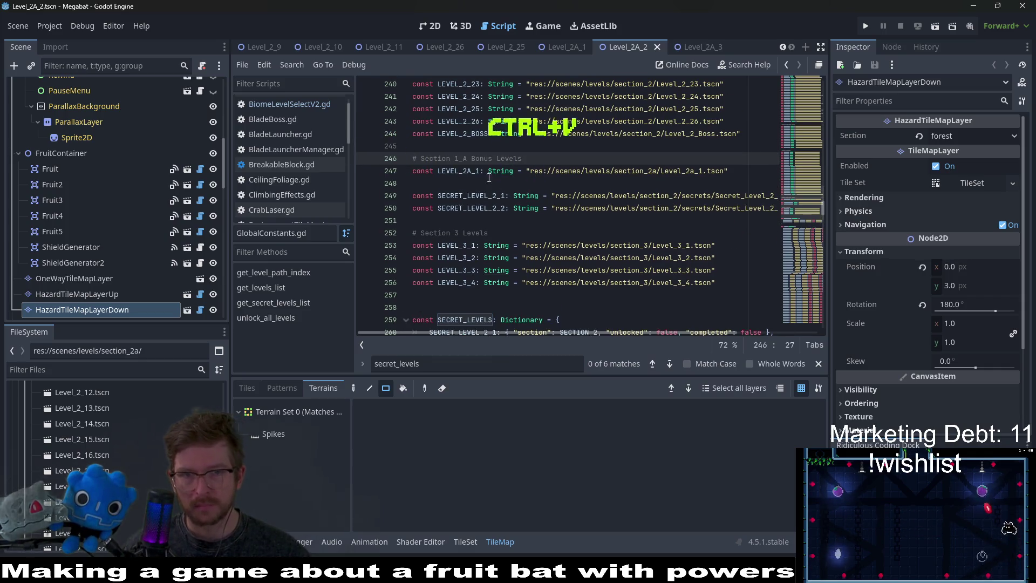
{"action": "left_click_drag", "start_coordinate": [735, 181], "coordinate": [733, 163]}
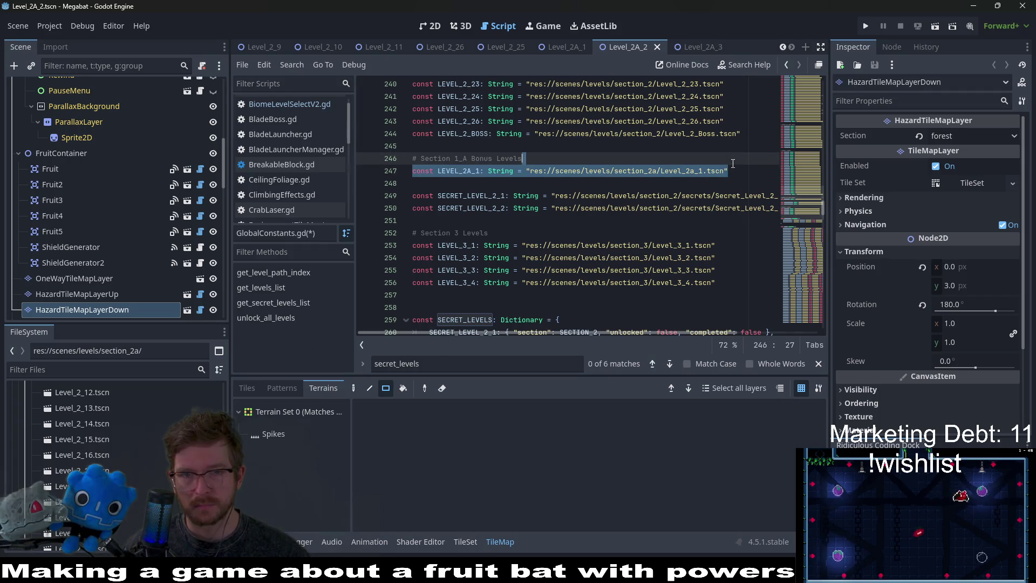
{"action": "left_click", "coordinate": [461, 158]}
{"action": "key", "text": "BackSpace"}
{"action": "type", "text": "2"}
Duplicate the LEVEL_2A_1 line twice and renumber the copies LEVEL_2A_2 and LEVEL_2A_3.
{"action": "left_click_drag", "start_coordinate": [741, 171], "coordinate": [738, 159]}
{"action": "key", "text": "ctrl+v"}
{"action": "key", "text": "ctrl+v"}
{"action": "key", "text": "ctrl+v"}
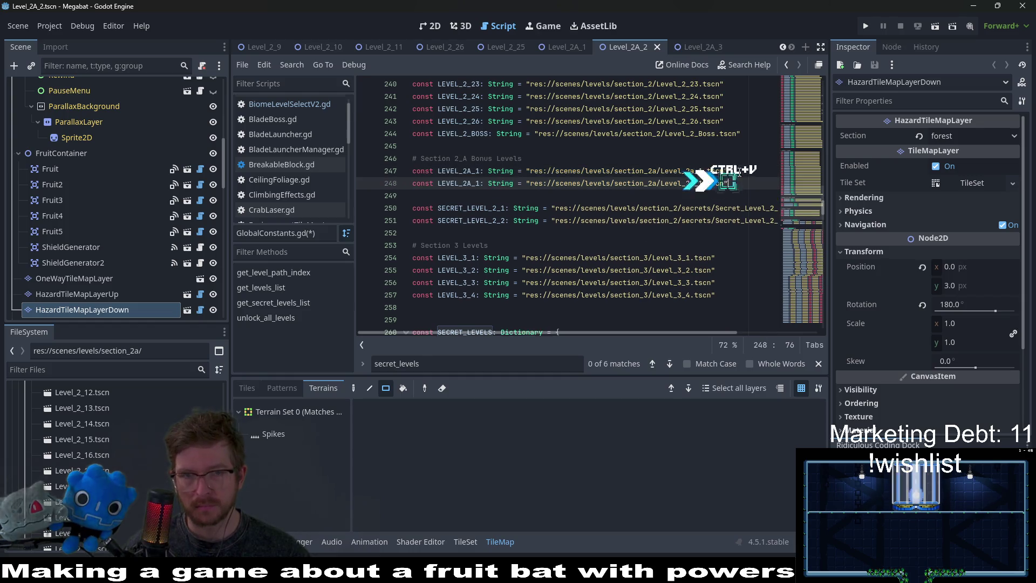
{"action": "left_click", "coordinate": [482, 183]}
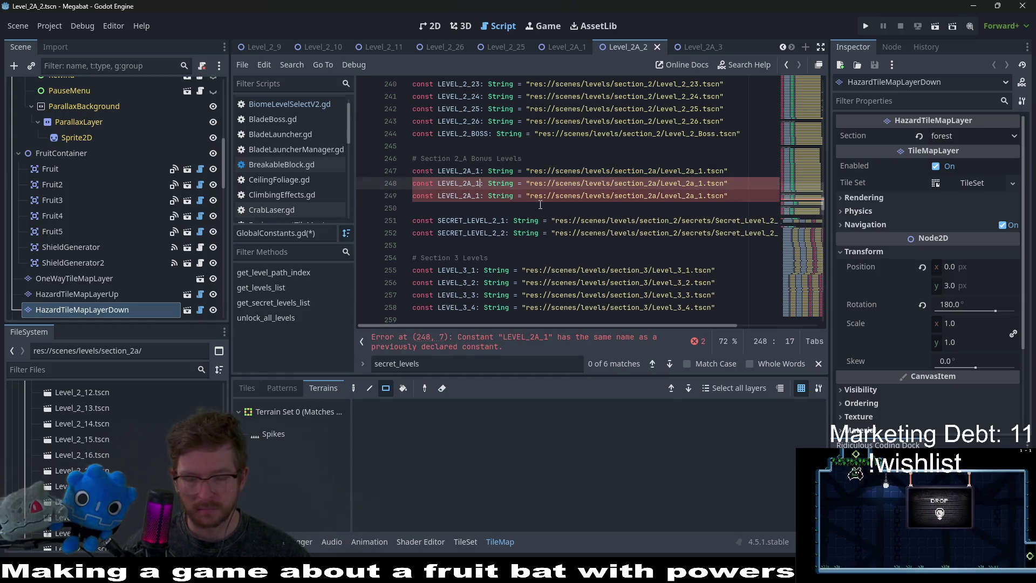
{"action": "key", "text": "BackSpace"}
{"action": "key", "text": "backslash"}
{"action": "key", "text": "Down"}
{"action": "key", "text": "BackSpace"}
{"action": "type", "text": "3"}
{"action": "left_click", "coordinate": [703, 196]}
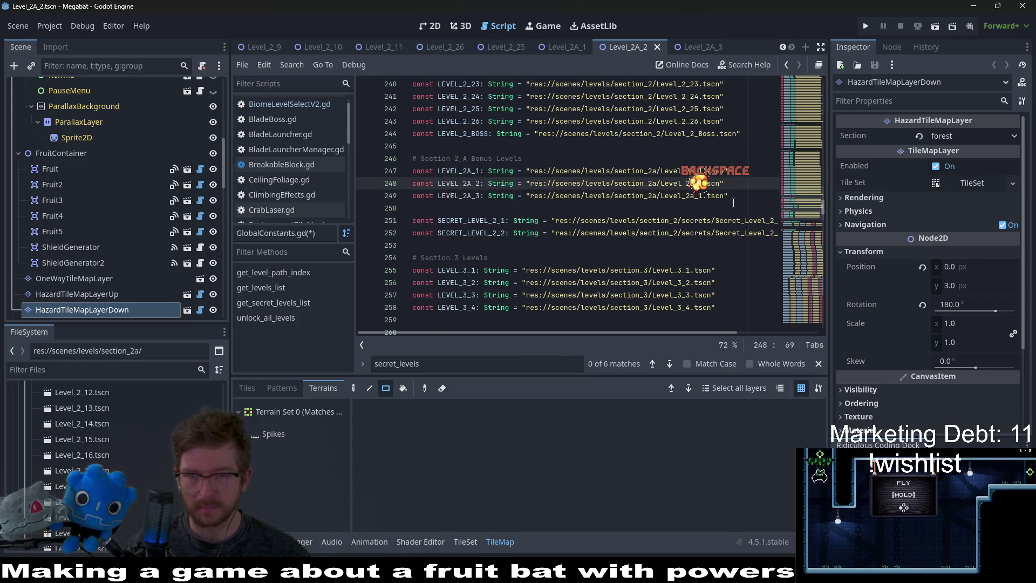
{"action": "key", "text": "BackSpace"}
{"action": "type", "text": "3"}
{"action": "left_click", "coordinate": [639, 220]}
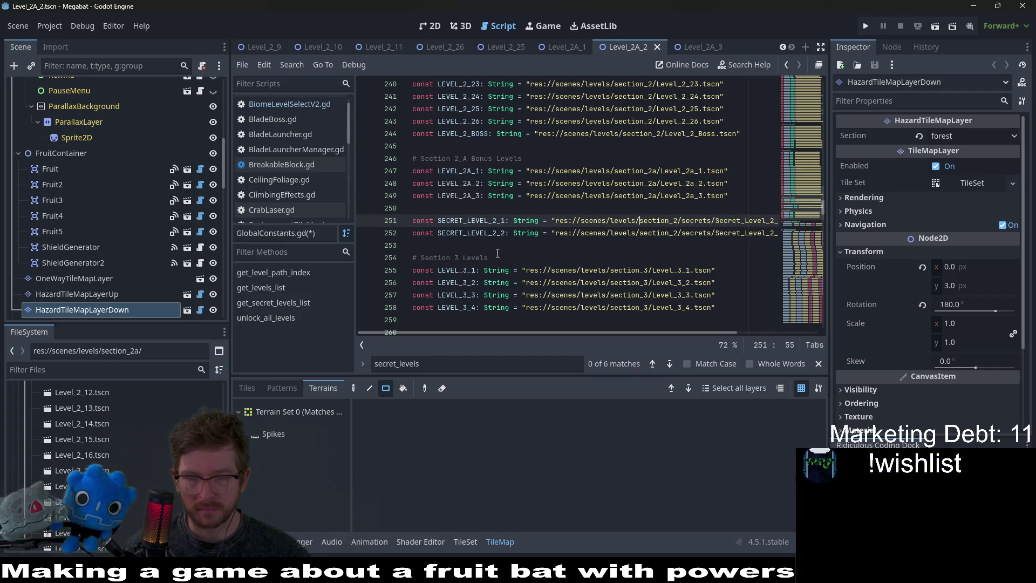
Remove the TODO: move comment and the LEVEL_1_31 to LEVEL_1_35 constants.
{"action": "mouse_move", "coordinate": [695, 171]}
{"action": "scroll", "coordinate": [696, 178], "scroll_direction": "up", "scroll_amount": 13}
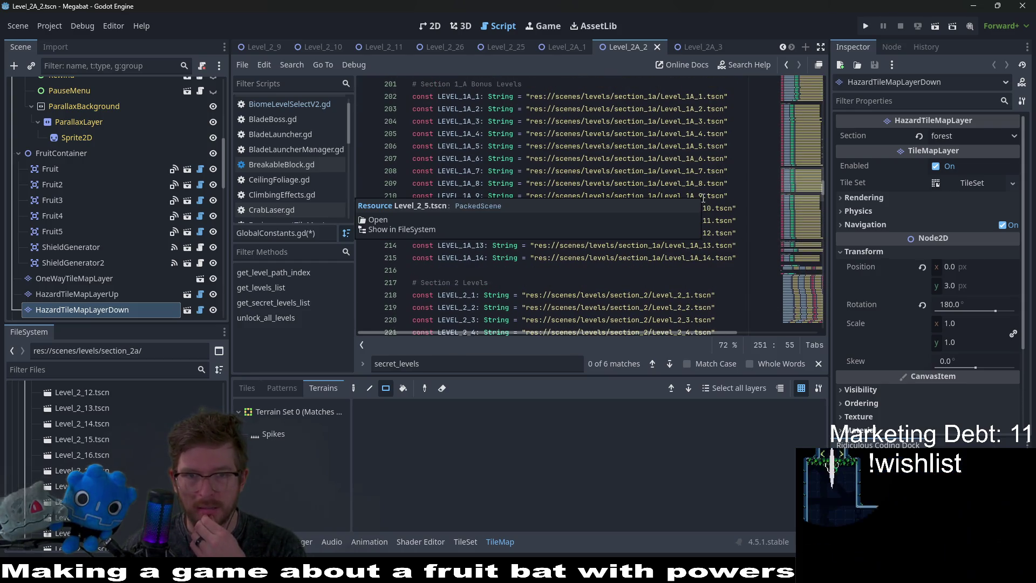
{"action": "scroll", "coordinate": [703, 199], "scroll_direction": "up", "scroll_amount": 11}
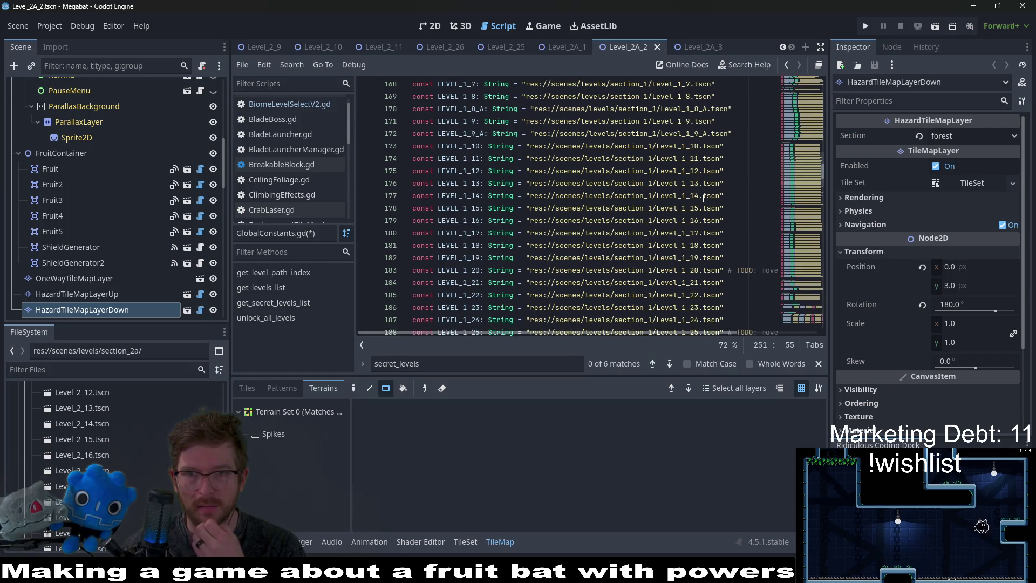
{"action": "scroll", "coordinate": [703, 199], "scroll_direction": "down", "scroll_amount": 5}
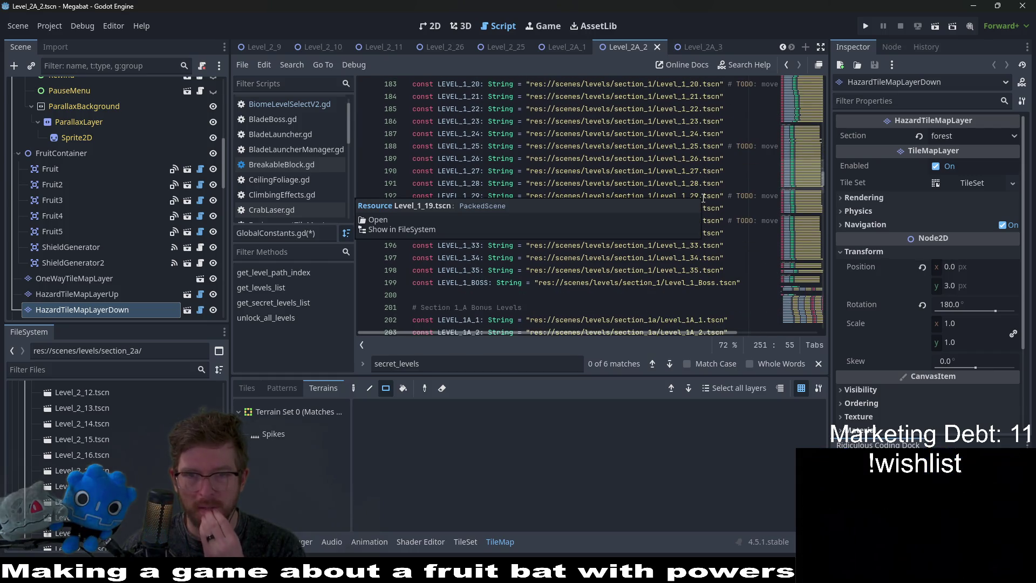
{"action": "left_click_drag", "start_coordinate": [729, 222], "coordinate": [818, 219]}
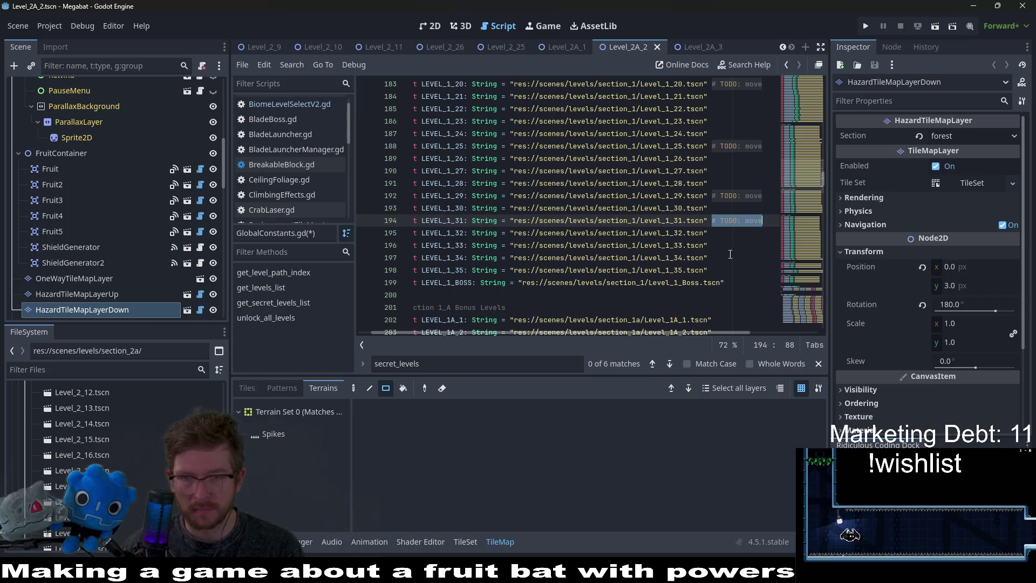
{"action": "key", "text": "BackSpace"}
{"action": "key", "text": "BackSpace"}
{"action": "left_click_drag", "start_coordinate": [725, 263], "coordinate": [744, 209]}
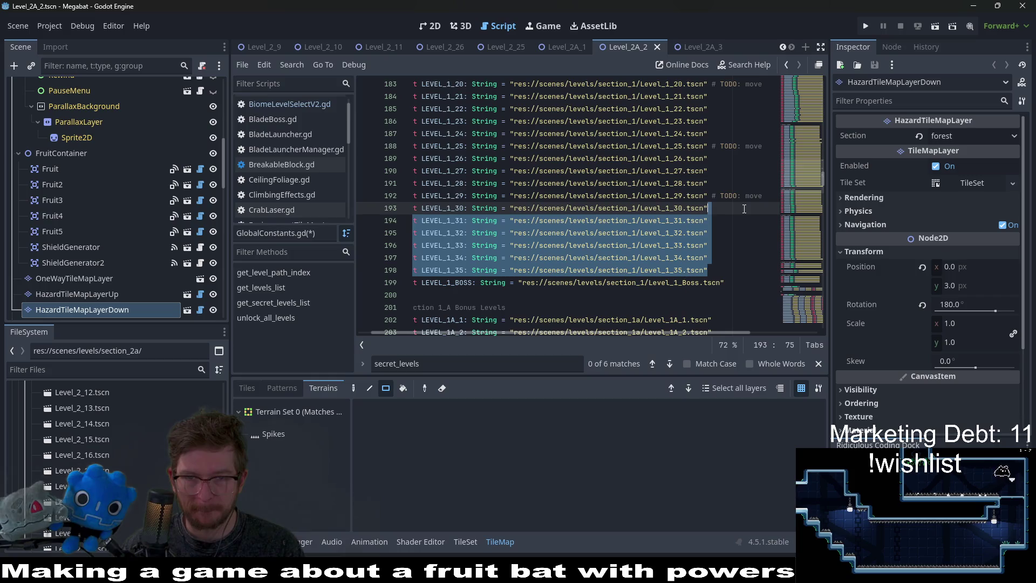
{"action": "key", "text": "BackSpace"}
Delete LEVEL_1_29 and LEVEL_1_30 and clear the TODO: move comments on LEVEL_1_25 and LEVEL_1_20.
{"action": "scroll", "coordinate": [555, 284], "scroll_direction": "down", "scroll_amount": 15}
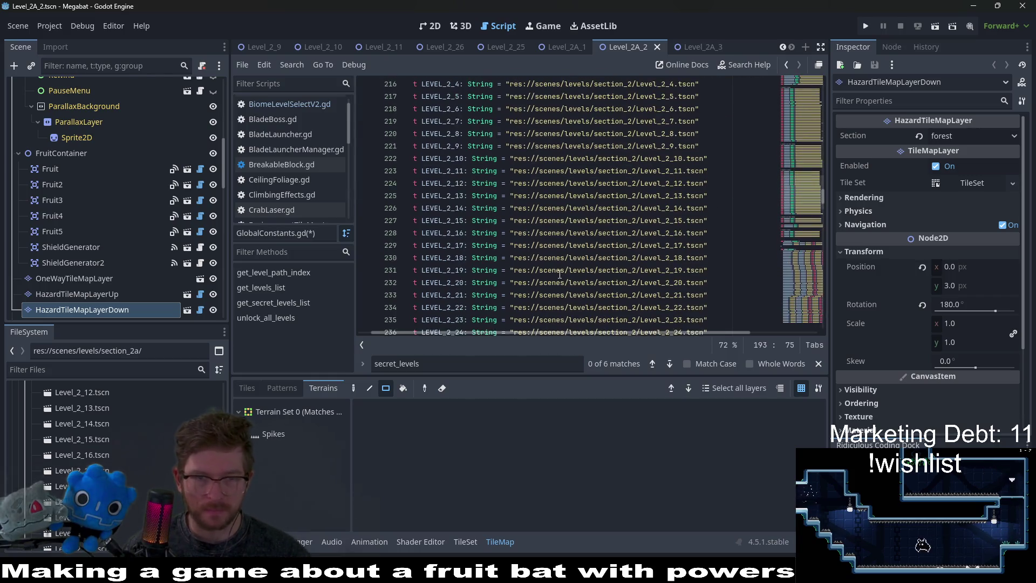
{"action": "scroll", "coordinate": [561, 268], "scroll_direction": "down", "scroll_amount": 13}
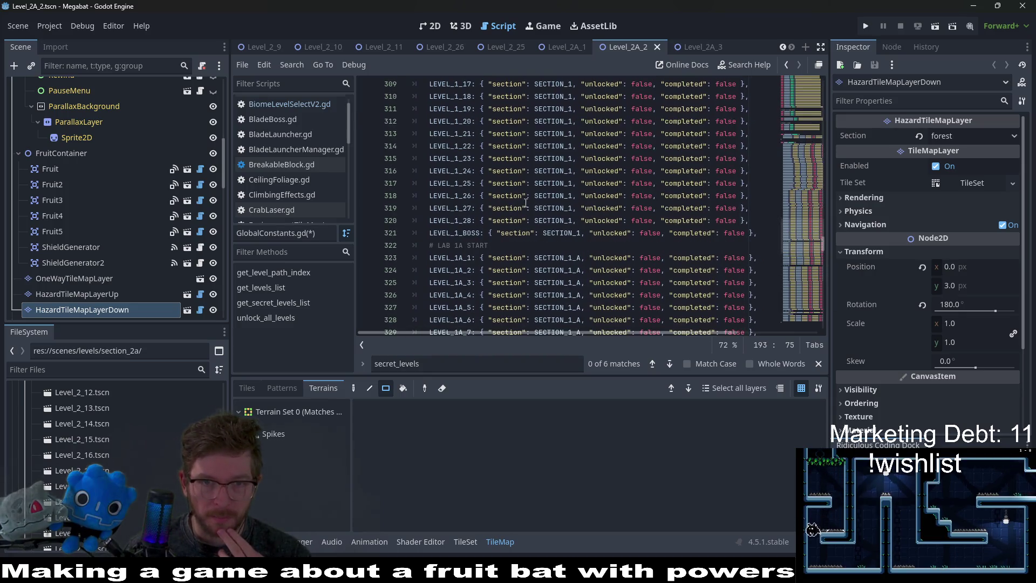
{"action": "left_click", "coordinate": [808, 102]}
{"action": "scroll", "coordinate": [702, 262], "scroll_direction": "up", "scroll_amount": 9}
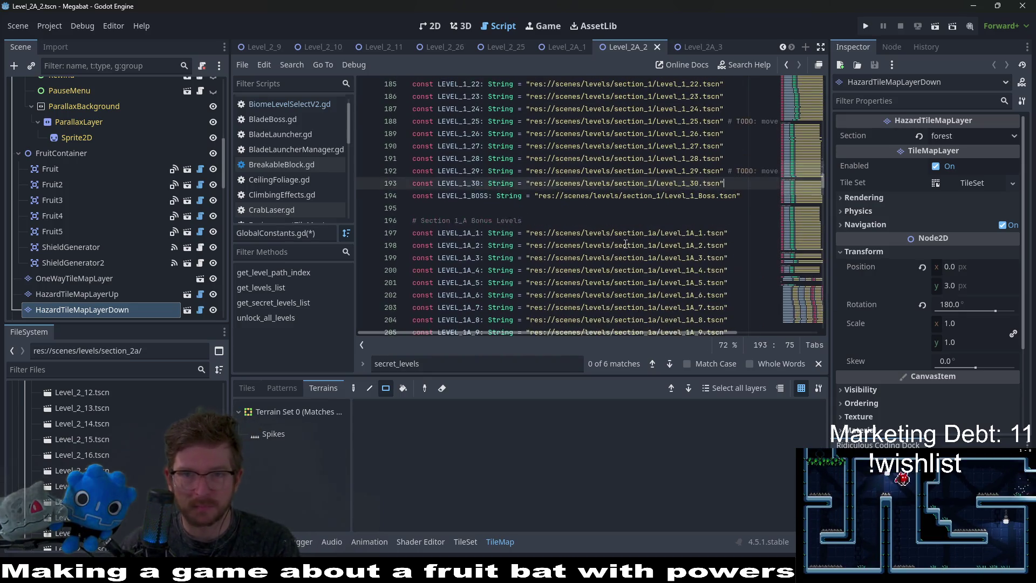
{"action": "key", "text": "shift+Up"}
{"action": "key", "text": "shift+Up"}
{"action": "key", "text": "BackSpace"}
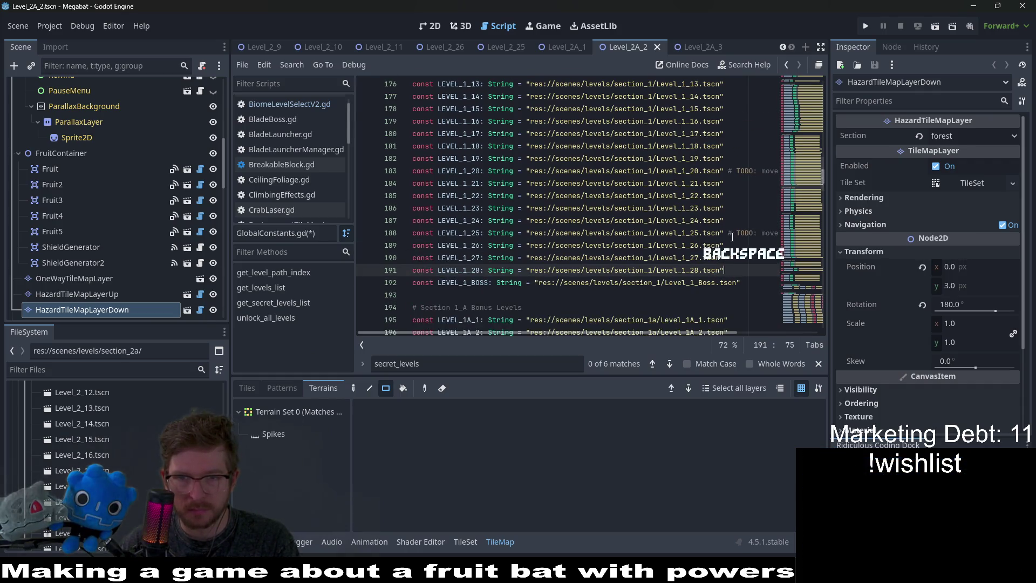
{"action": "left_click_drag", "start_coordinate": [728, 232], "coordinate": [787, 236]}
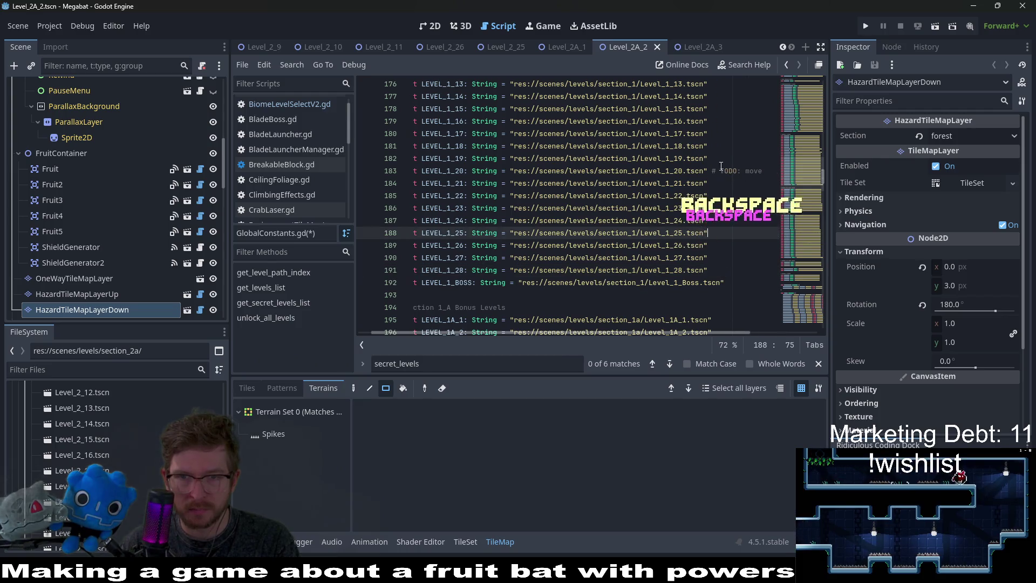
{"action": "left_click_drag", "start_coordinate": [712, 171], "coordinate": [775, 175]}
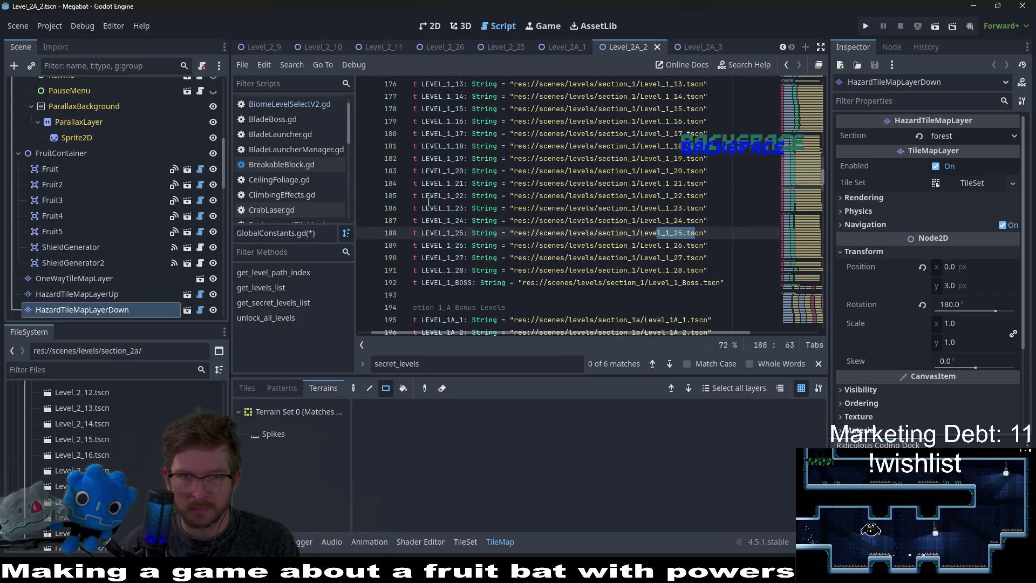
{"action": "scroll", "coordinate": [702, 216], "scroll_direction": "up", "scroll_amount": 7}
{"action": "left_click", "coordinate": [635, 231]}
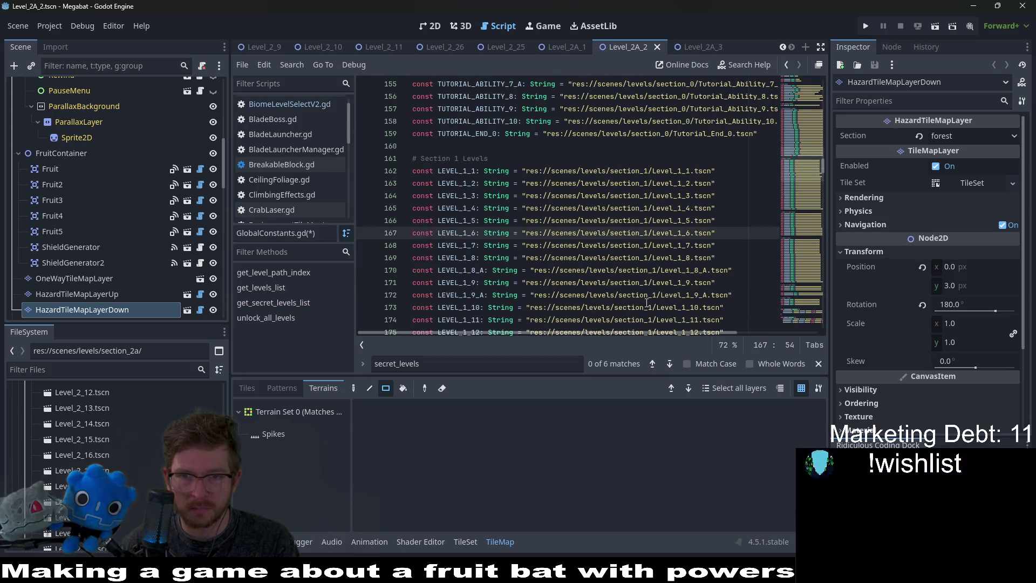
{"action": "scroll", "coordinate": [593, 259], "scroll_direction": "up", "scroll_amount": 15}
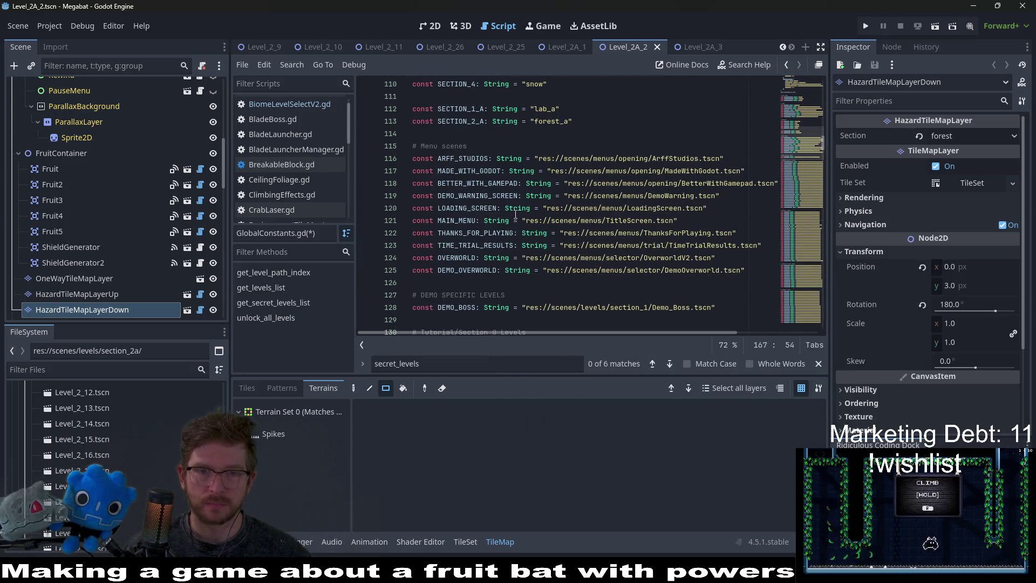
{"action": "scroll", "coordinate": [542, 306], "scroll_direction": "up", "scroll_amount": 9}
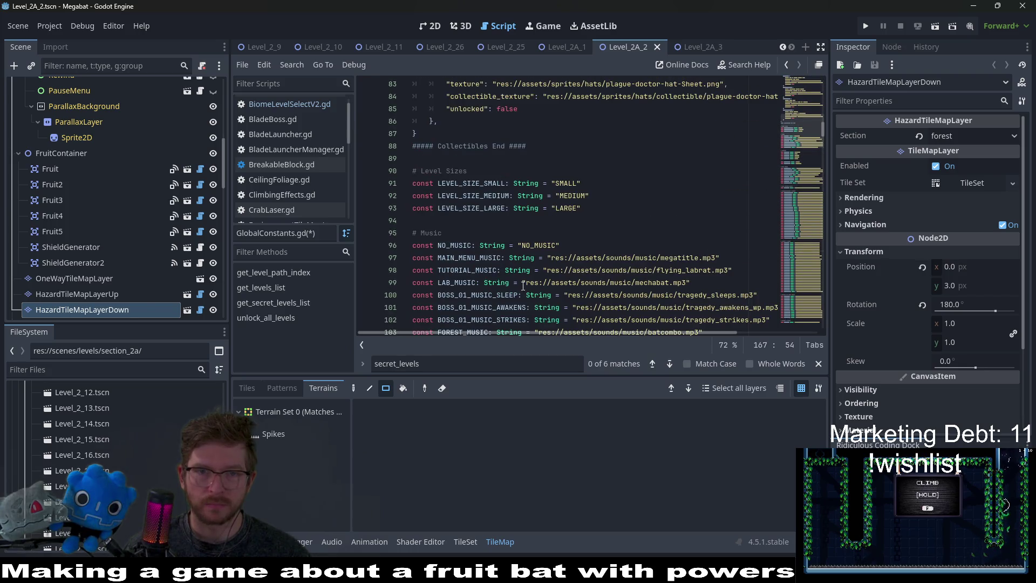
{"action": "scroll", "coordinate": [523, 286], "scroll_direction": "down", "scroll_amount": 4}
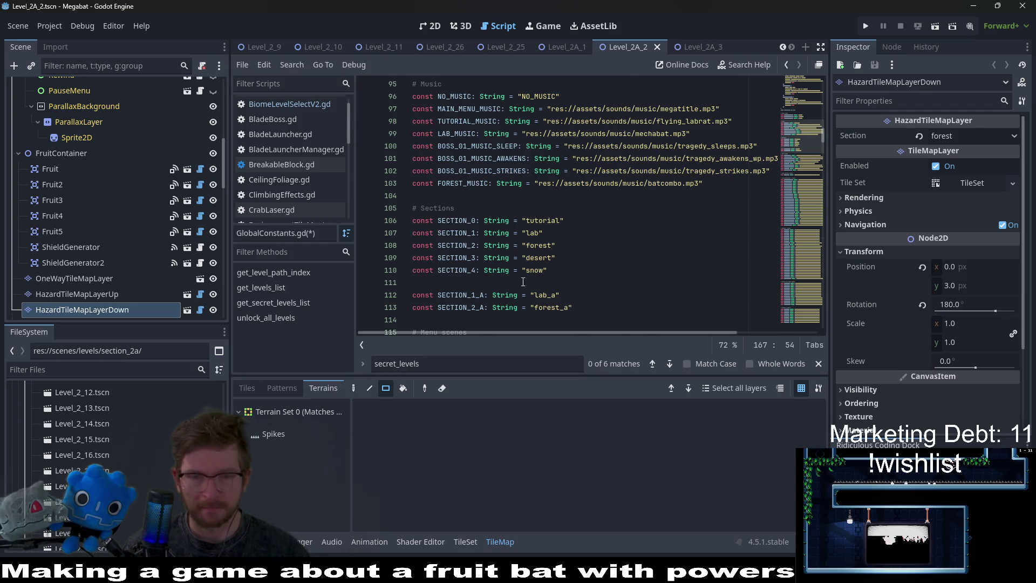
{"action": "scroll", "coordinate": [523, 281], "scroll_direction": "down", "scroll_amount": 4}
{"action": "scroll", "coordinate": [523, 281], "scroll_direction": "up", "scroll_amount": 14}
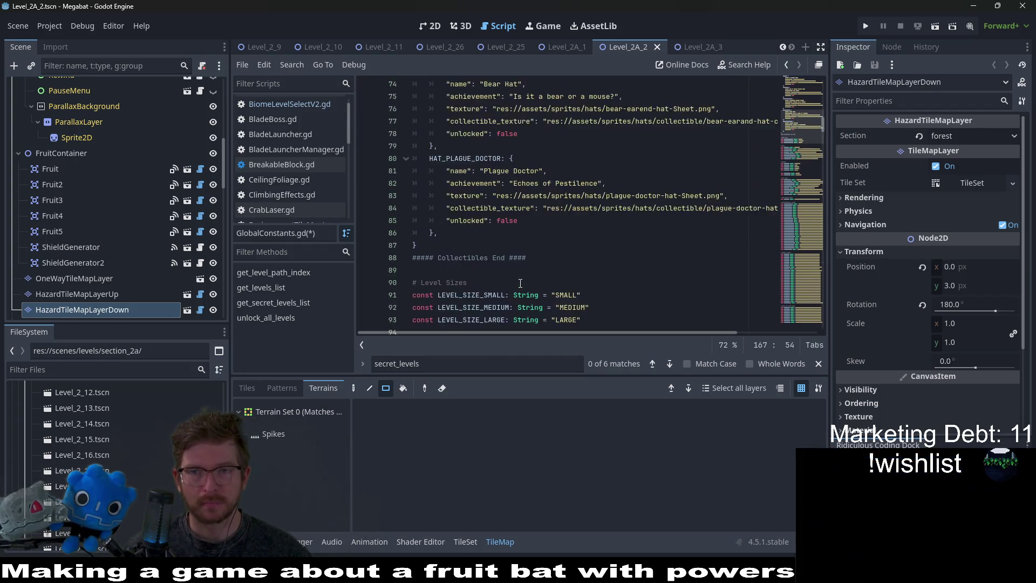
{"action": "scroll", "coordinate": [520, 281], "scroll_direction": "up", "scroll_amount": 20}
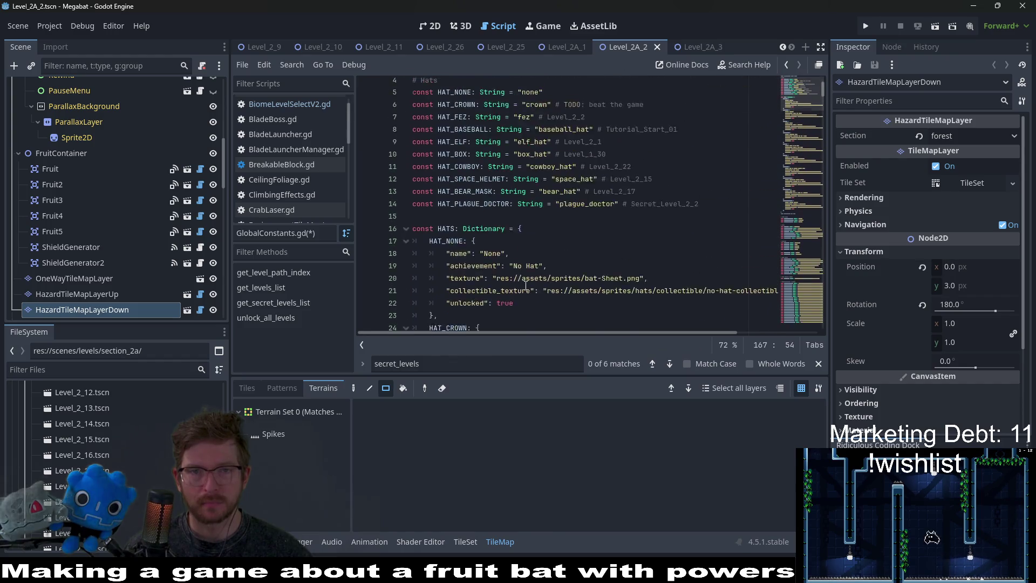
{"action": "scroll", "coordinate": [564, 281], "scroll_direction": "down", "scroll_amount": 20}
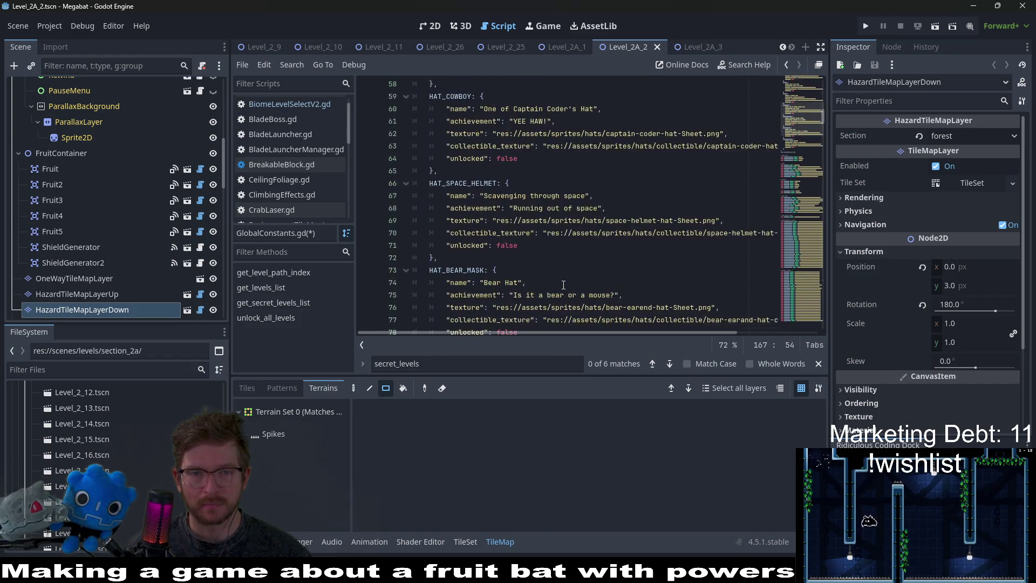
{"action": "scroll", "coordinate": [563, 285], "scroll_direction": "down", "scroll_amount": 5}
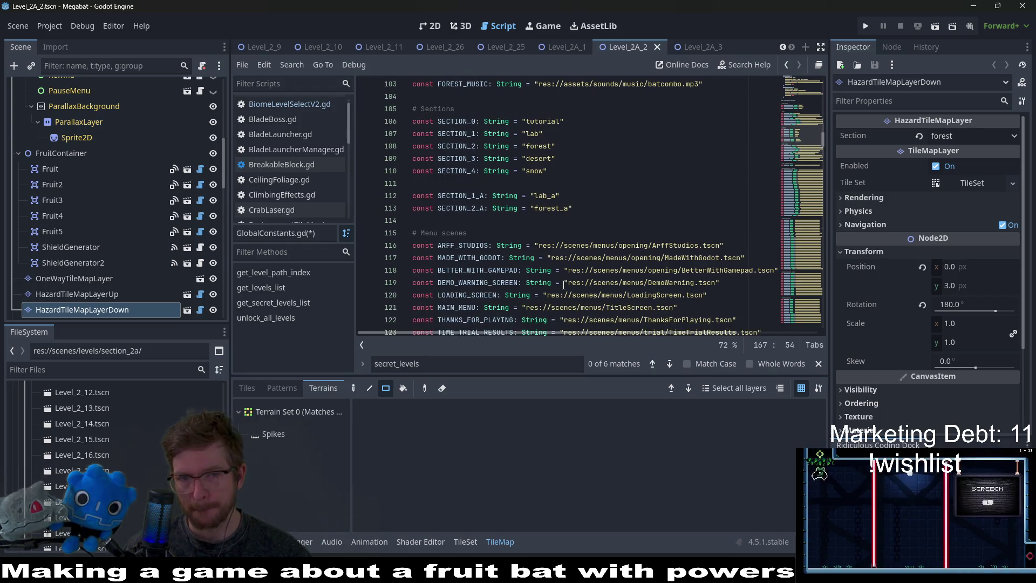
{"action": "scroll", "coordinate": [563, 285], "scroll_direction": "down", "scroll_amount": 4}
{"action": "scroll", "coordinate": [563, 285], "scroll_direction": "up", "scroll_amount": 3}
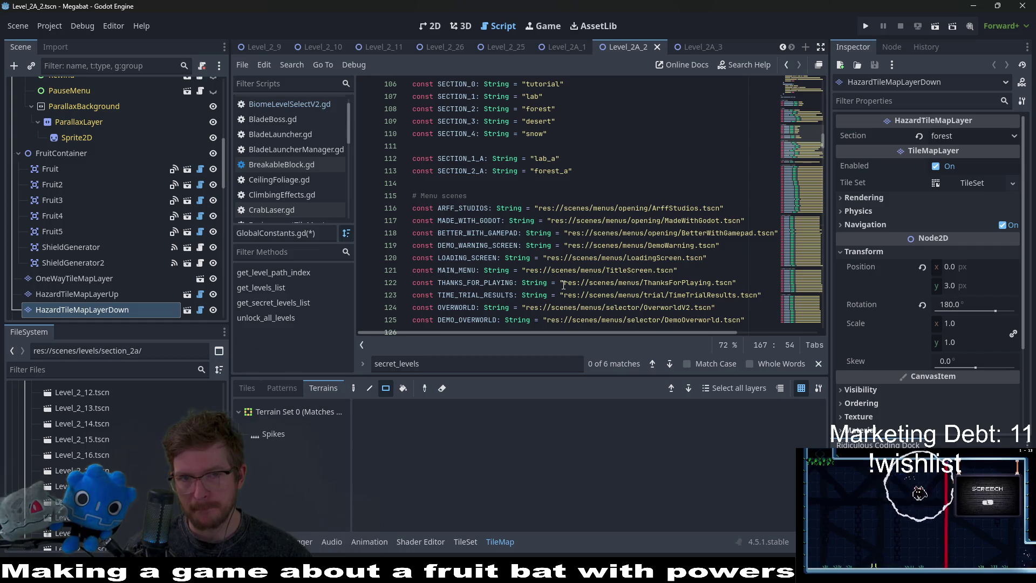
{"action": "double_click", "coordinate": [460, 157]}
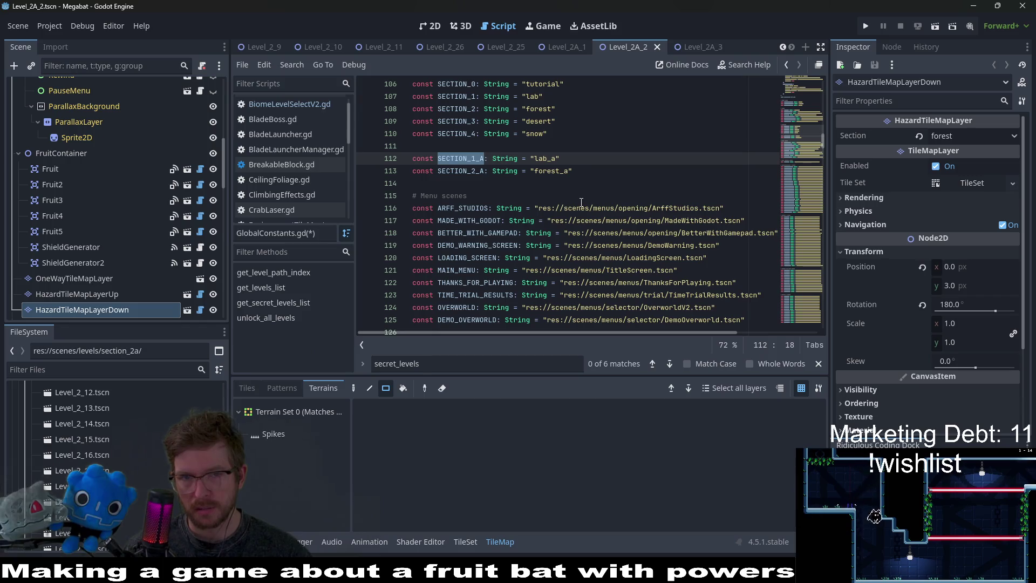
{"action": "scroll", "coordinate": [581, 202], "scroll_direction": "down", "scroll_amount": 14}
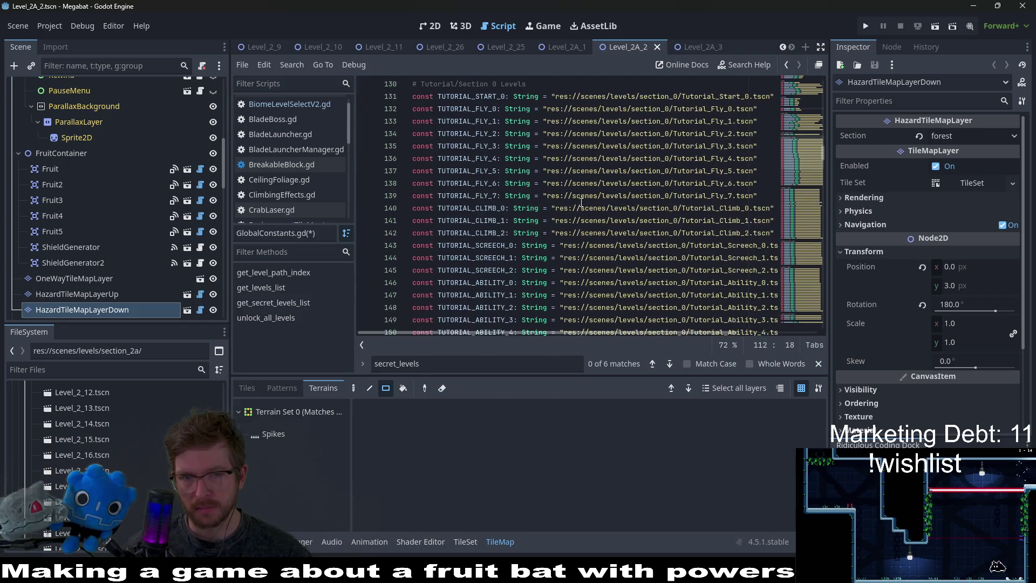
{"action": "scroll", "coordinate": [581, 202], "scroll_direction": "up", "scroll_amount": 5}
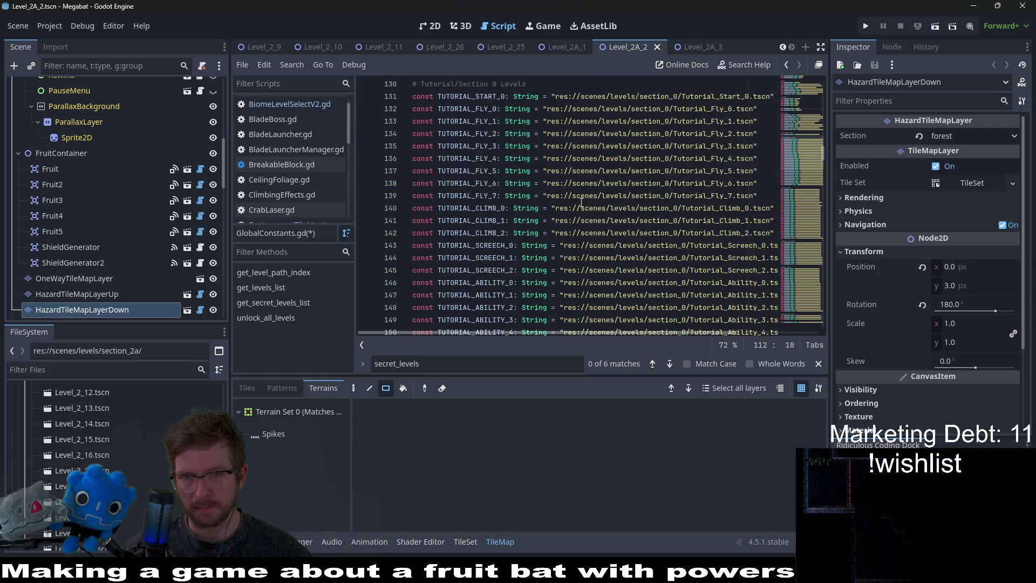
{"action": "scroll", "coordinate": [582, 202], "scroll_direction": "down", "scroll_amount": 5}
{"action": "scroll", "coordinate": [581, 202], "scroll_direction": "down", "scroll_amount": 4}
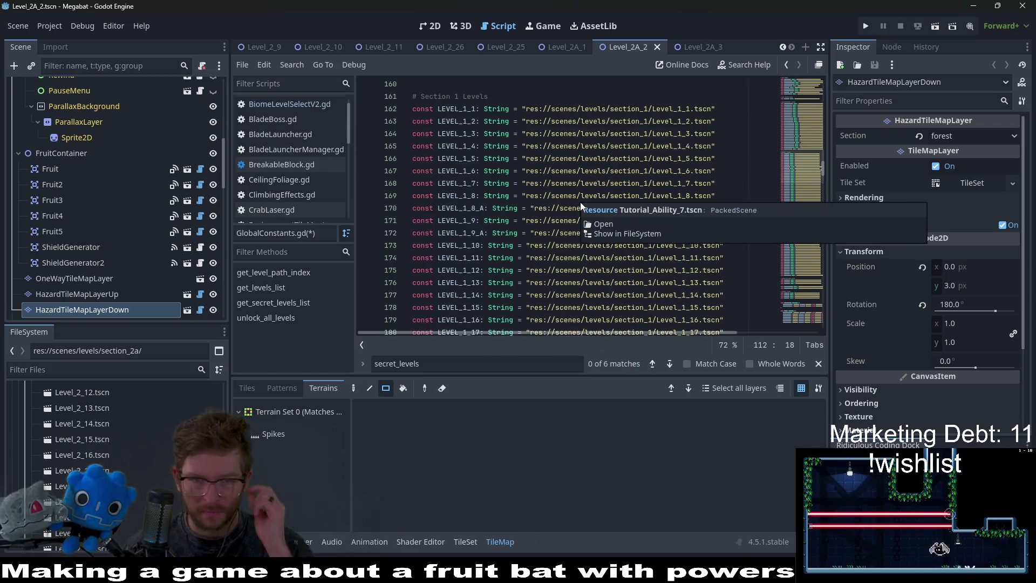
{"action": "scroll", "coordinate": [513, 249], "scroll_direction": "down", "scroll_amount": 8}
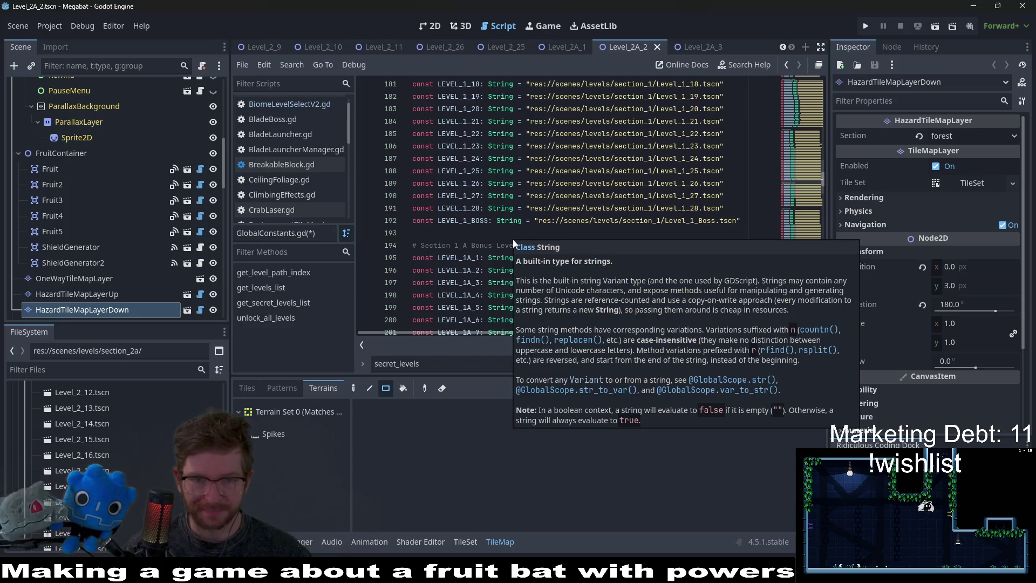
{"action": "scroll", "coordinate": [502, 238], "scroll_direction": "down", "scroll_amount": 3}
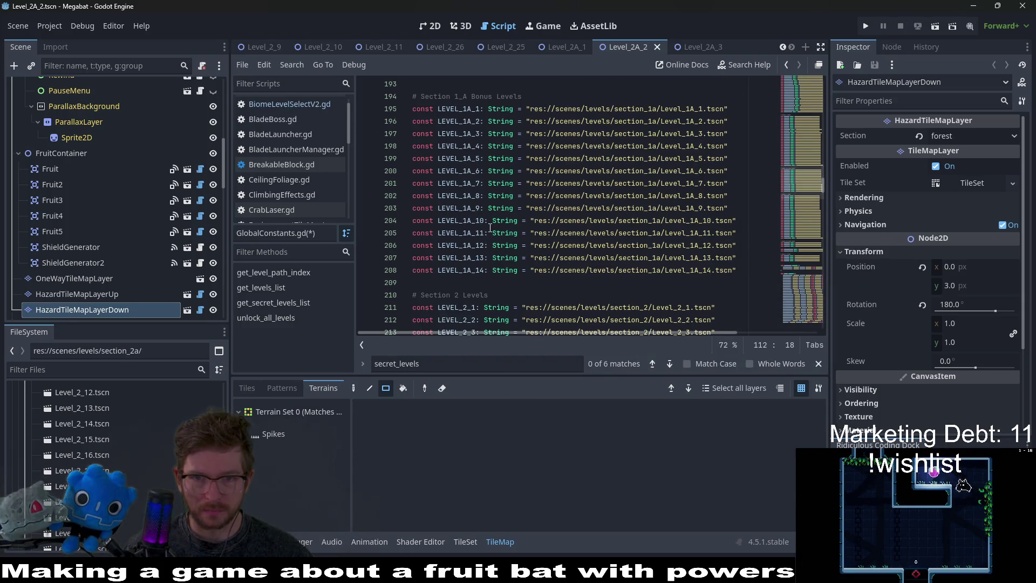
{"action": "scroll", "coordinate": [490, 228], "scroll_direction": "down", "scroll_amount": 11}
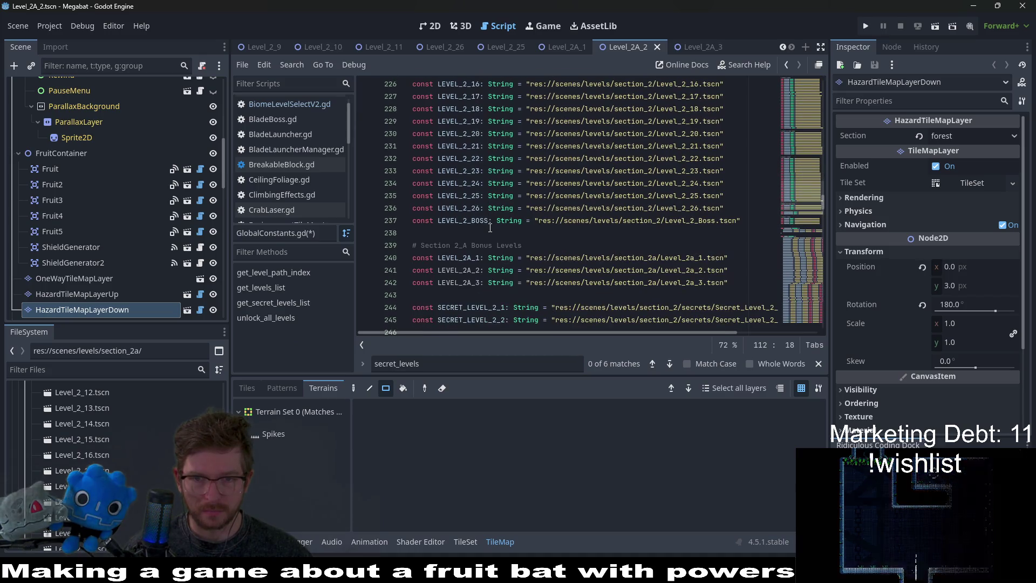
{"action": "left_click", "coordinate": [695, 258]}
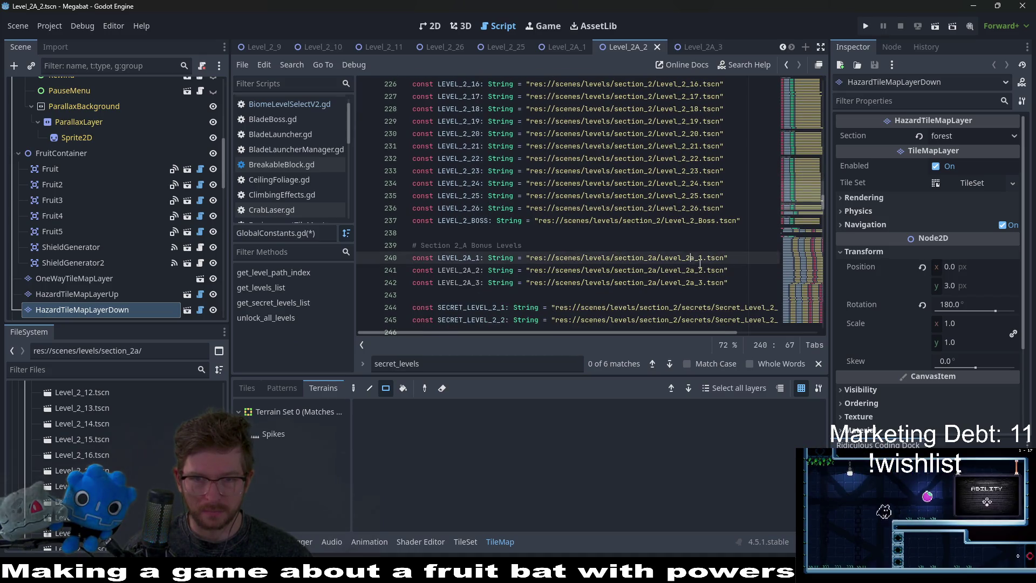
Change the lowercase a to A in the Level_2a_1, Level_2a_2 and Level_2a_3 paths.
{"action": "key", "text": "Right"}
{"action": "type", "text": "A"}
{"action": "key", "text": "Down"}
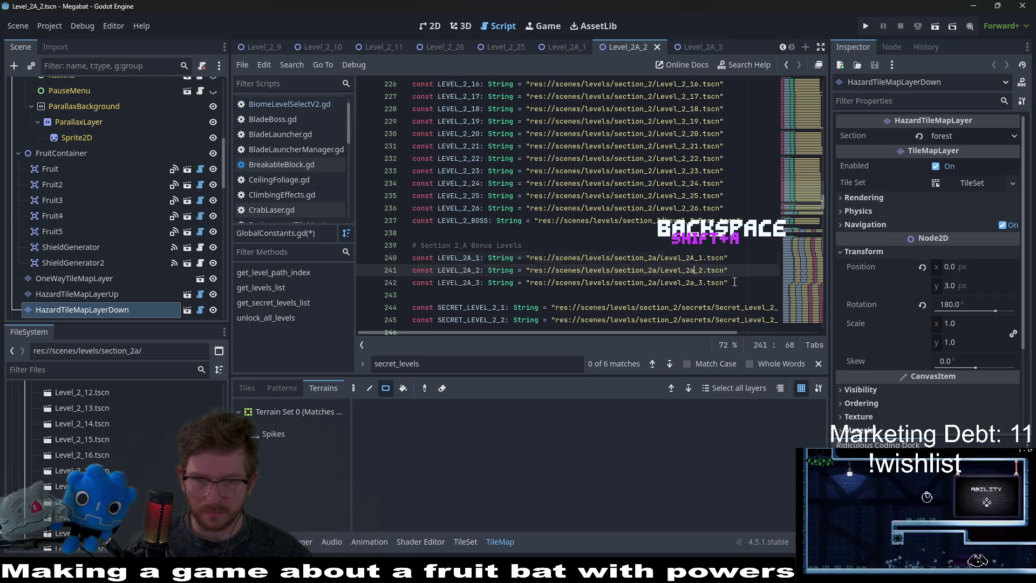
{"action": "key", "text": "BackSpace"}
{"action": "type", "text": "A"}
{"action": "key", "text": "Down"}
{"action": "key", "text": "BackSpace"}
{"action": "type", "text": "A"}
Find and select the SECRET_LEVEL_2_1 constant further down the script.
{"action": "scroll", "coordinate": [98, 402], "scroll_direction": "down", "scroll_amount": 4}
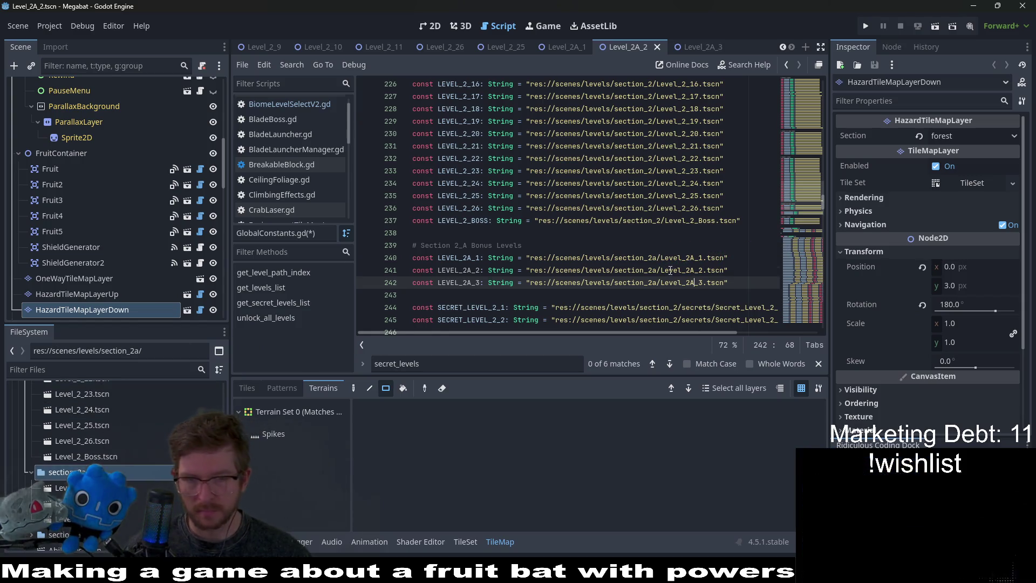
{"action": "left_click", "coordinate": [662, 270]}
{"action": "scroll", "coordinate": [492, 200], "scroll_direction": "down", "scroll_amount": 3}
{"action": "double_click", "coordinate": [491, 197]}
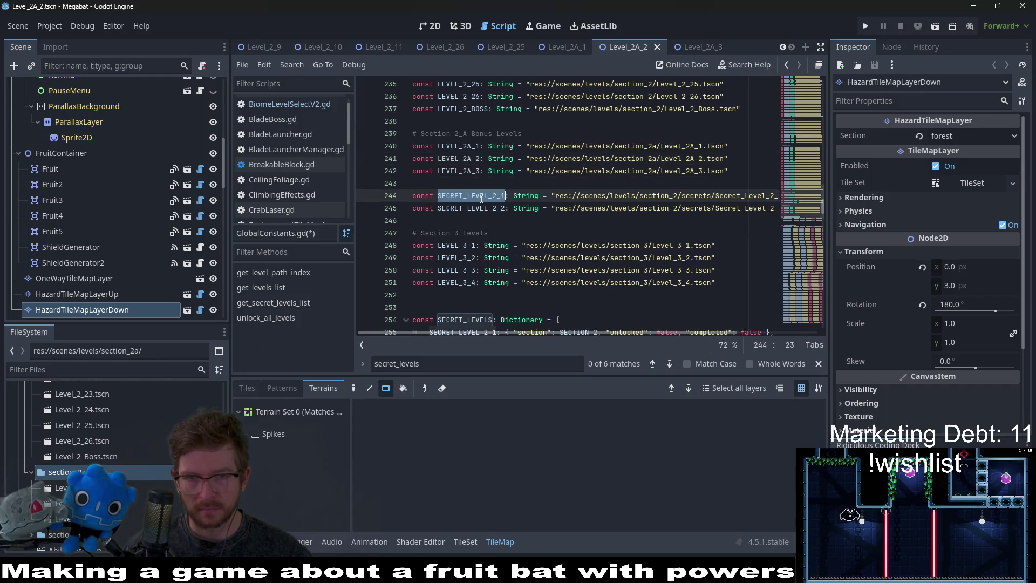
Remove the SECRET_LEVEL_2_1 and SECRET_LEVEL_2_2 constants and the SECRET_LEVELS dictionary.
{"action": "left_click_drag", "start_coordinate": [483, 220], "coordinate": [480, 189]}
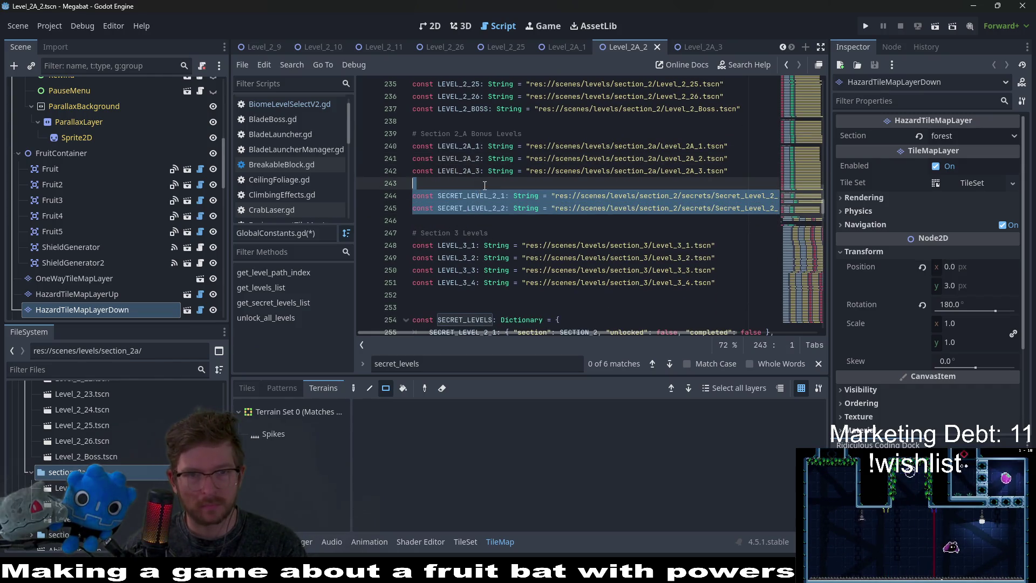
{"action": "key", "text": "ctrl+x"}
{"action": "scroll", "coordinate": [551, 269], "scroll_direction": "down", "scroll_amount": 3}
{"action": "left_click", "coordinate": [547, 208]}
{"action": "key", "text": "shift+Up"}
{"action": "key", "text": "shift+Up"}
{"action": "key", "text": "shift+Up"}
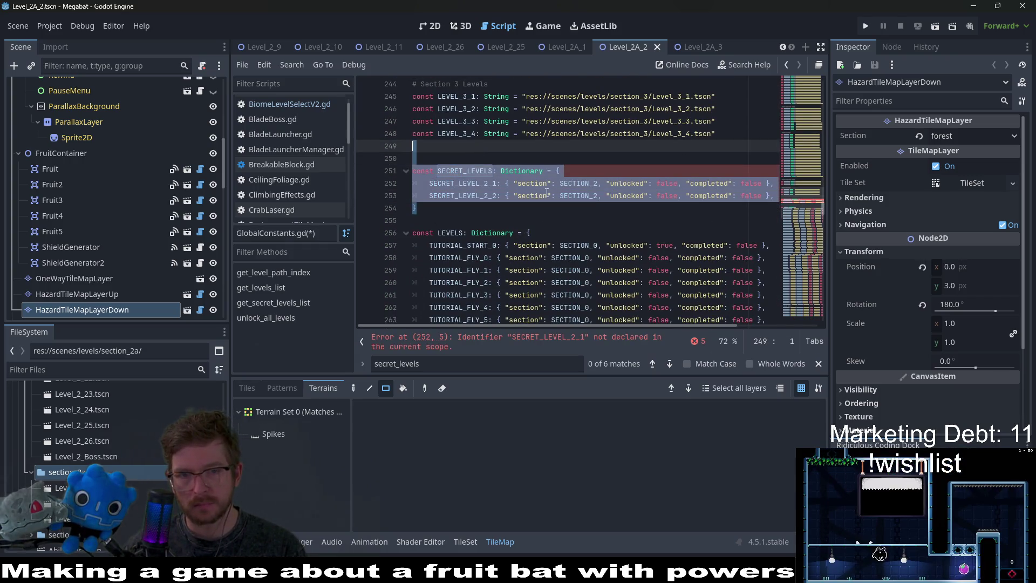
{"action": "key", "text": "BackSpace"}
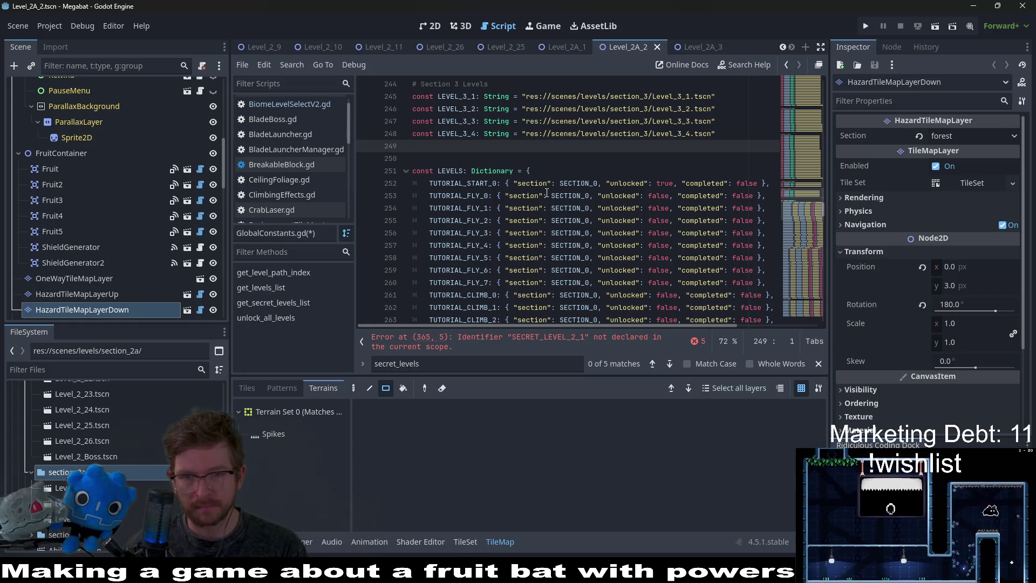
{"action": "key", "text": "BackSpace"}
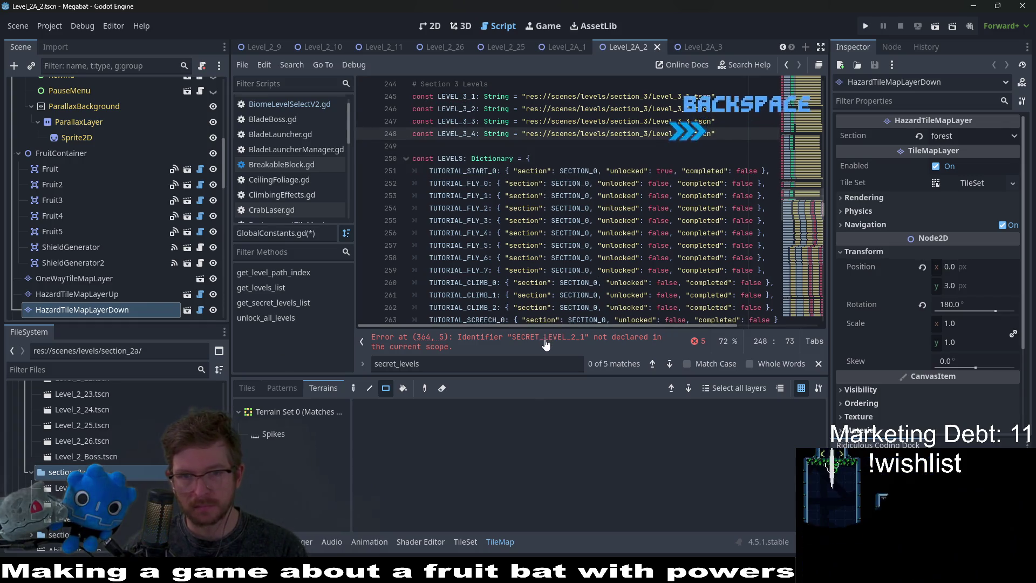
Delete the SECRET_DEMO_LEVELS dictionary block.
{"action": "left_click", "coordinate": [546, 344]}
{"action": "key", "text": "Down"}
{"action": "key", "text": "Down"}
{"action": "key", "text": "shift+Up"}
{"action": "key", "text": "shift+Up"}
{"action": "key", "text": "shift+Up"}
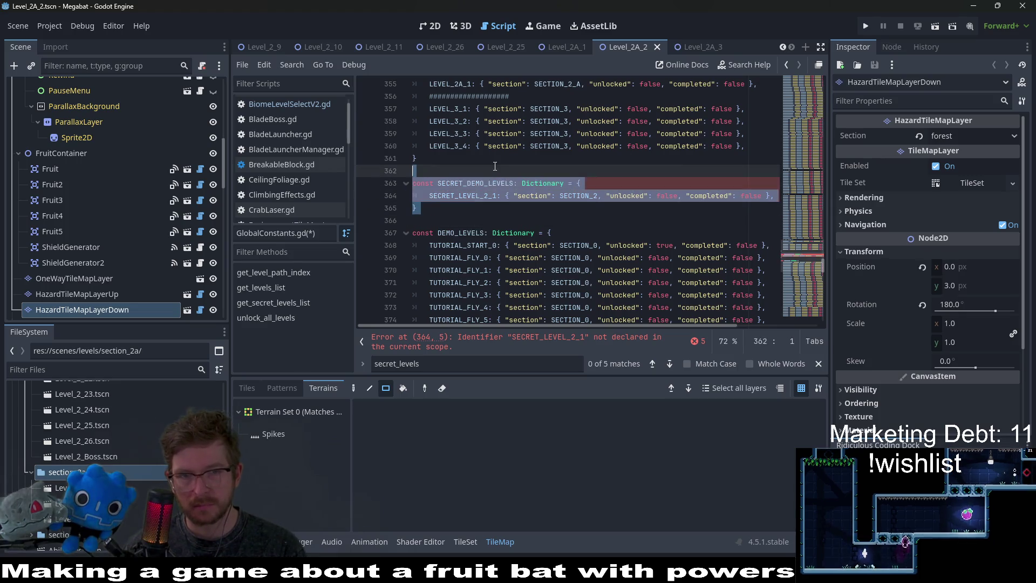
{"action": "key", "text": "BackSpace"}
{"action": "left_click", "coordinate": [572, 346]}
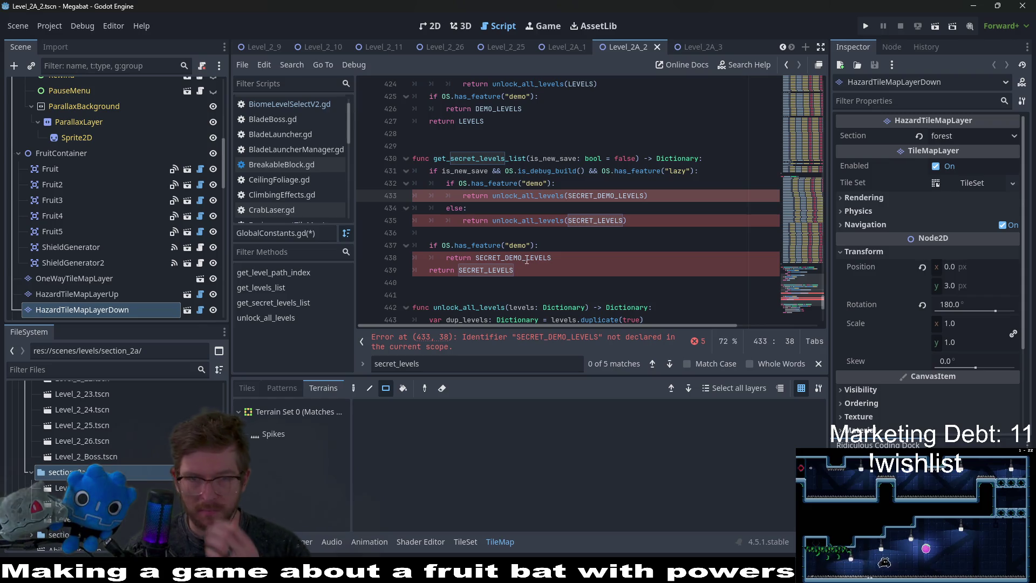
Search all scripts for uses of get_secret_levels_list.
{"action": "left_click", "coordinate": [497, 157]}
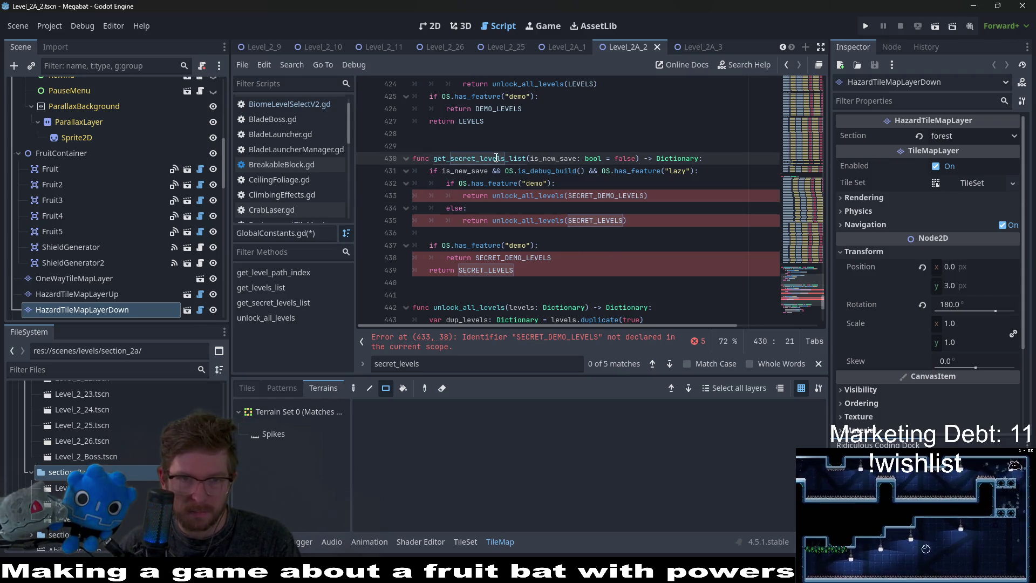
{"action": "mouse_move", "coordinate": [549, 280]}
{"action": "left_mouse_down"}
{"action": "mouse_move", "coordinate": [458, 197]}
{"action": "mouse_move", "coordinate": [336, 146]}
{"action": "left_mouse_up"}
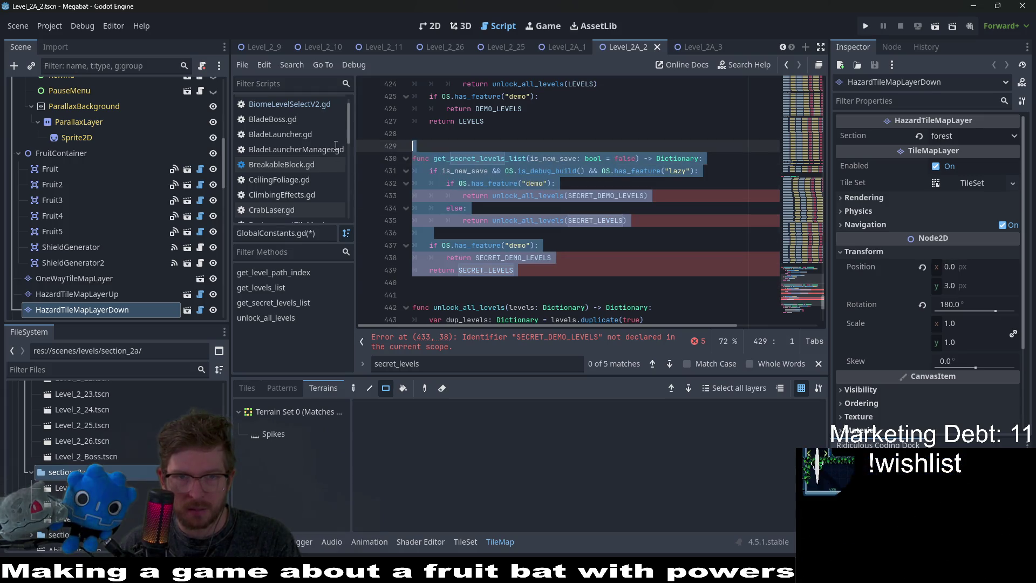
{"action": "double_click", "coordinate": [493, 157]}
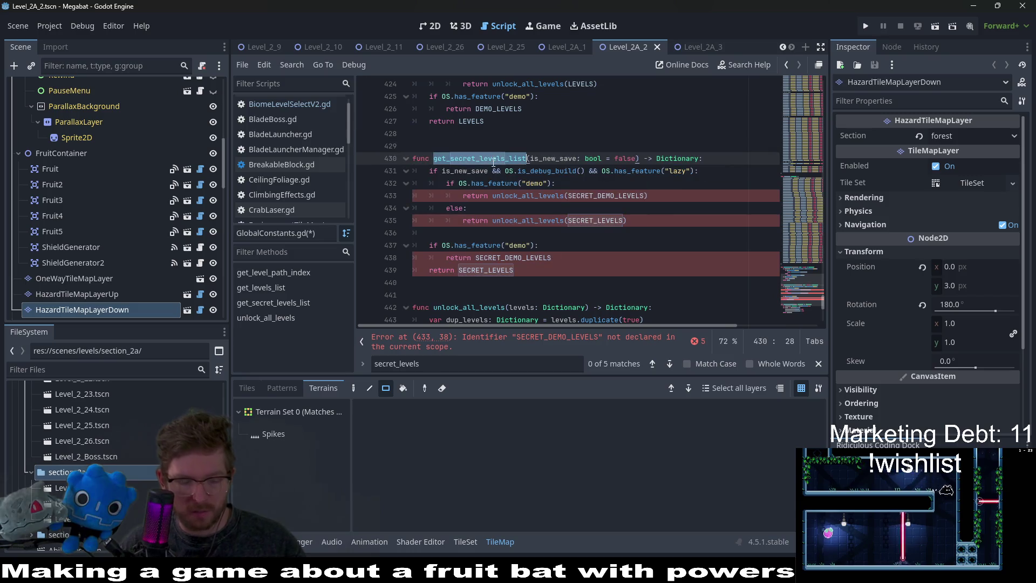
{"action": "key", "text": "ctrl+shift+f"}
{"action": "key", "text": "Return"}
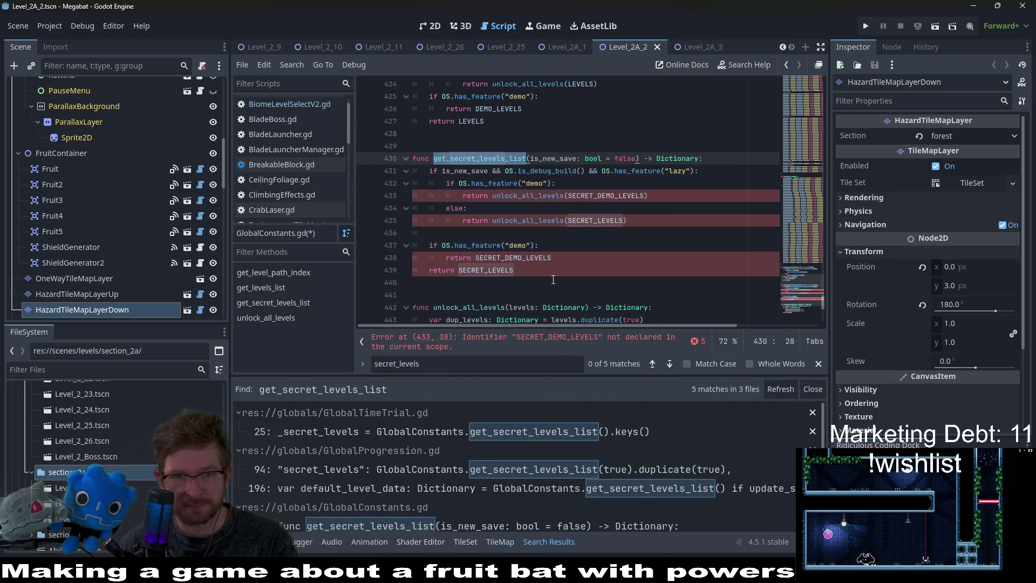
Delete the get_secret_levels_list function.
{"action": "left_click", "coordinate": [551, 281]}
{"action": "left_click_drag", "start_coordinate": [550, 282], "coordinate": [553, 146]}
{"action": "key", "text": "BackSpace"}
{"action": "key", "text": "BackSpace"}
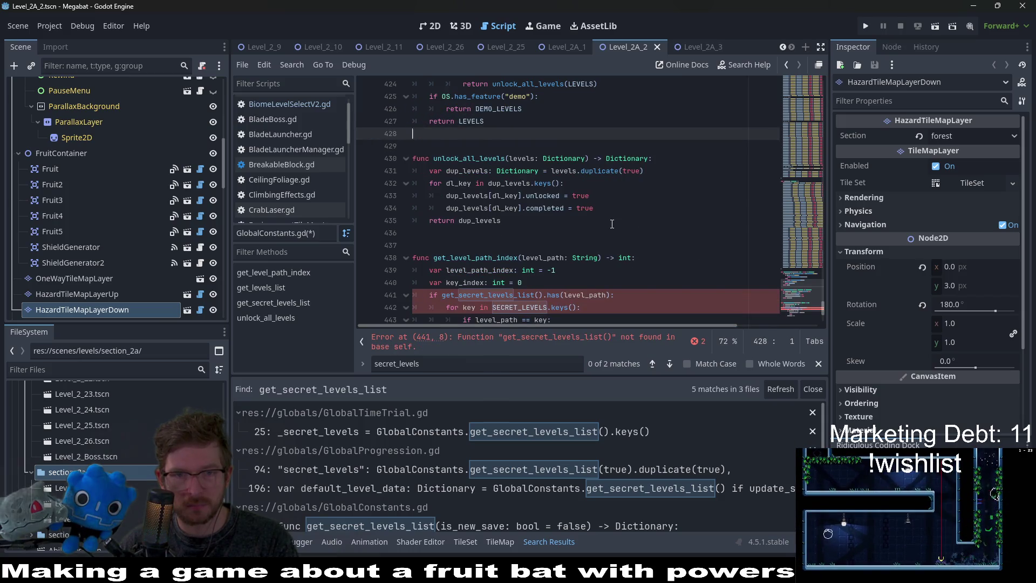
Check get_level_path_index's reference to the function, then undo to restore get_secret_levels_list.
{"action": "scroll", "coordinate": [611, 224], "scroll_direction": "down", "scroll_amount": 3}
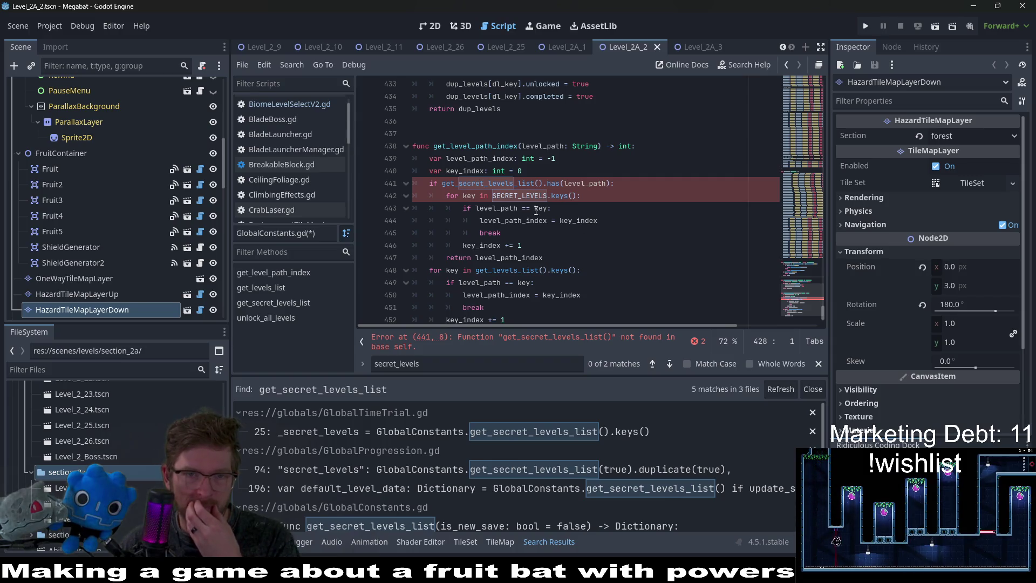
{"action": "scroll", "coordinate": [548, 215], "scroll_direction": "down", "scroll_amount": 1}
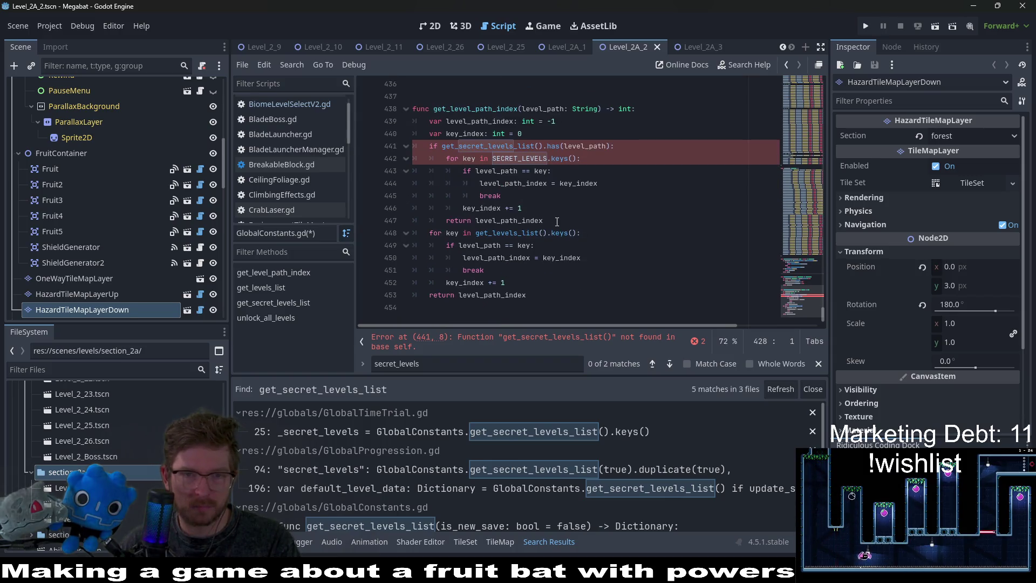
{"action": "left_click", "coordinate": [557, 221]}
{"action": "double_click", "coordinate": [521, 220]}
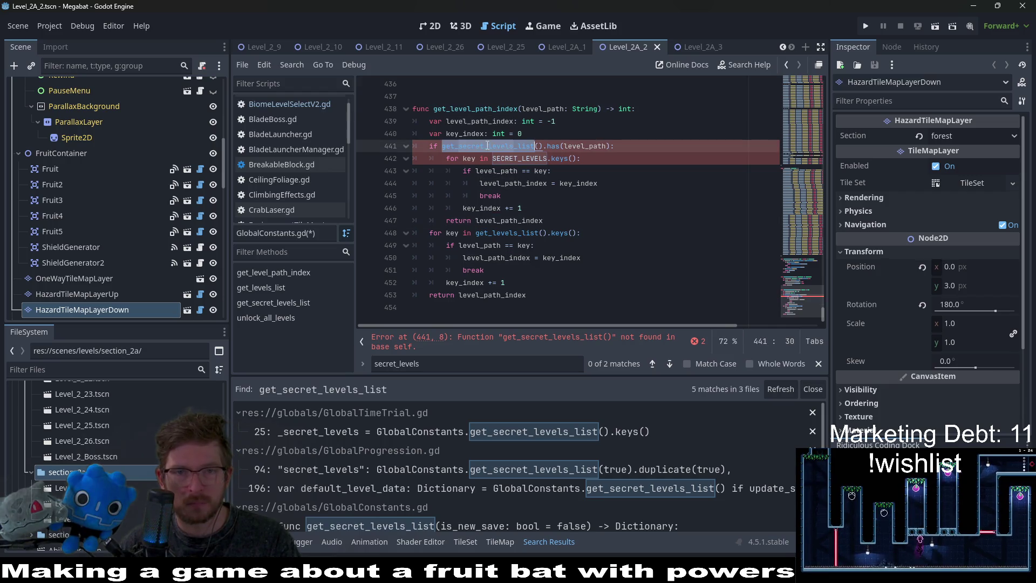
{"action": "double_click", "coordinate": [493, 109]}
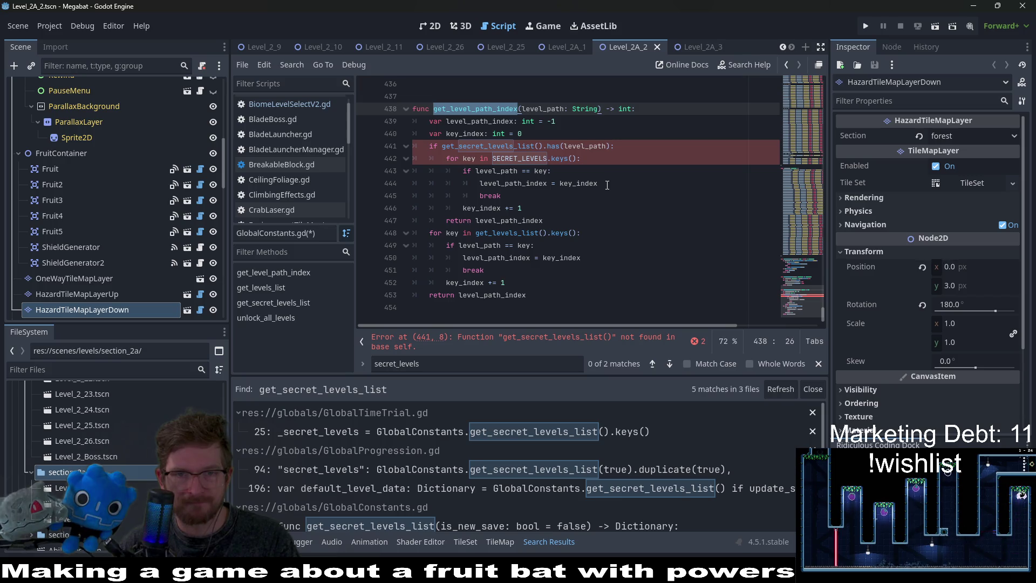
{"action": "key", "text": "ctrl+z"}
{"action": "key", "text": "ctrl+z"}
{"action": "key", "text": "ctrl+z"}
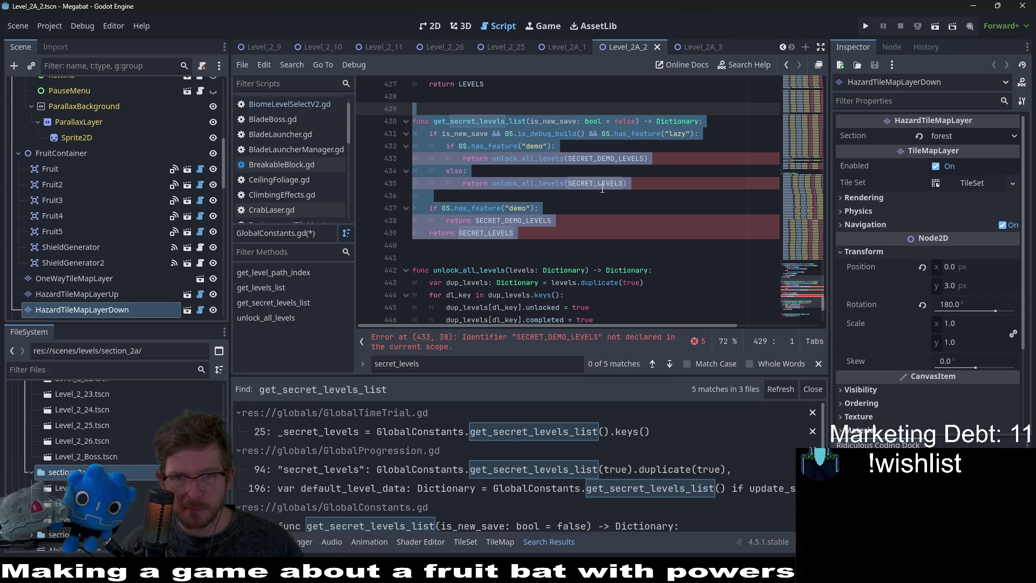
Undo back to SECRET_LEVELS as an empty dictionary and remove the blank line above it.
{"action": "key", "text": "ctrl+z"}
{"action": "key", "text": "ctrl+z"}
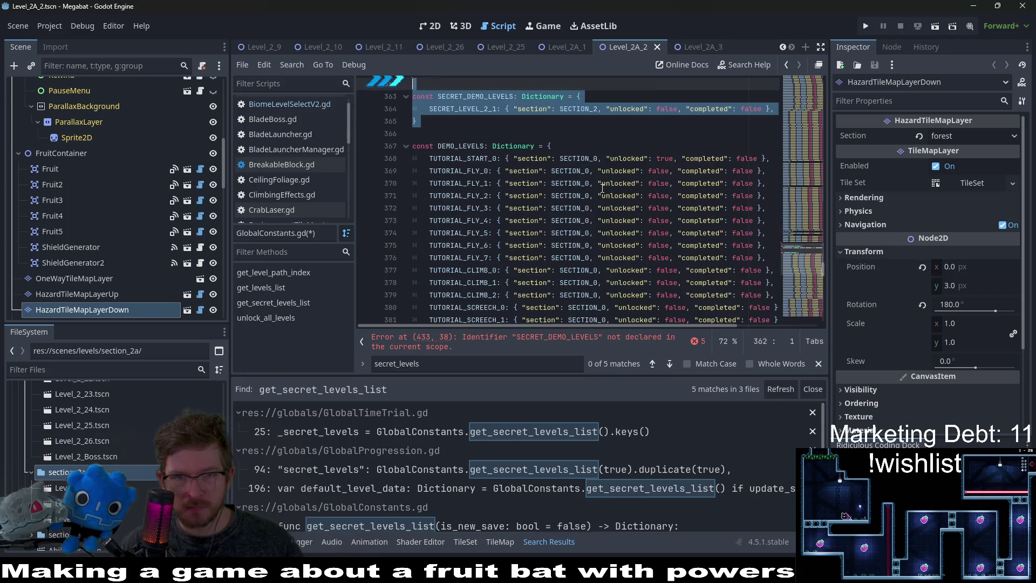
{"action": "key", "text": "ctrl+z"}
{"action": "key", "text": "ctrl+z"}
{"action": "key", "text": "ctrl+z"}
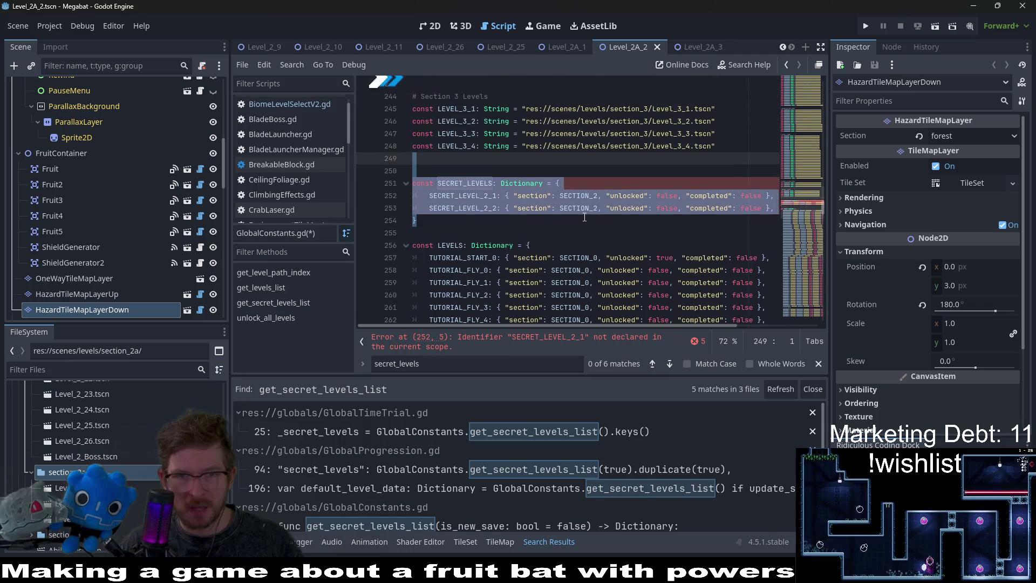
{"action": "key", "text": "ctrl+z"}
{"action": "key", "text": "ctrl+z"}
{"action": "key", "text": "ctrl+z"}
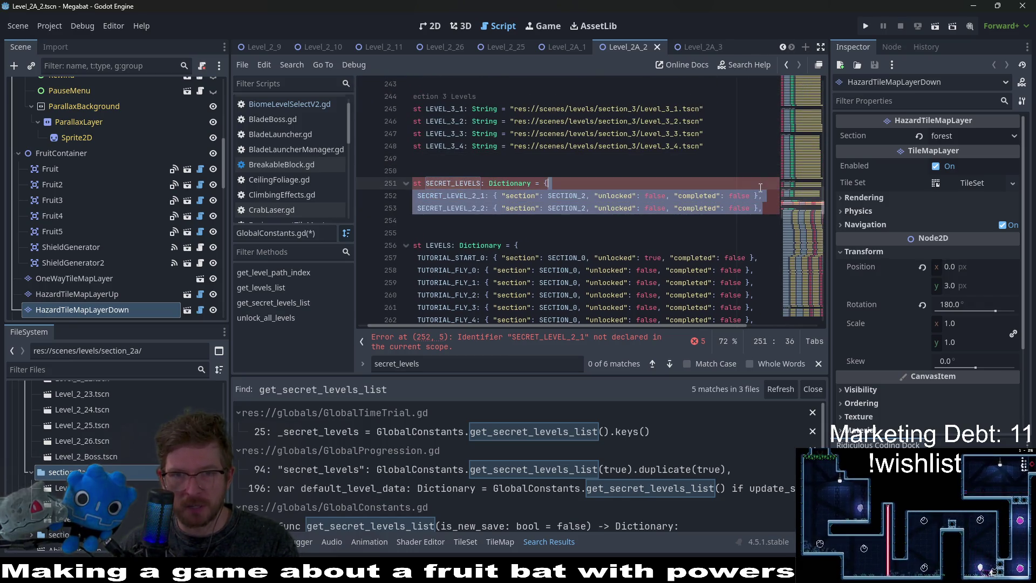
{"action": "key", "text": "ctrl+z"}
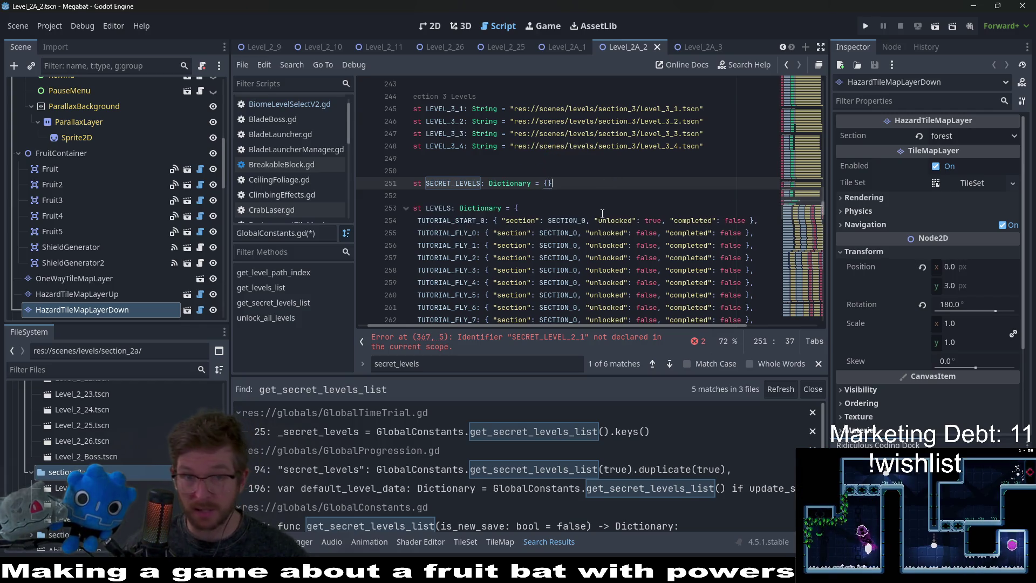
{"action": "left_click", "coordinate": [480, 171]}
{"action": "key", "text": "Delete"}
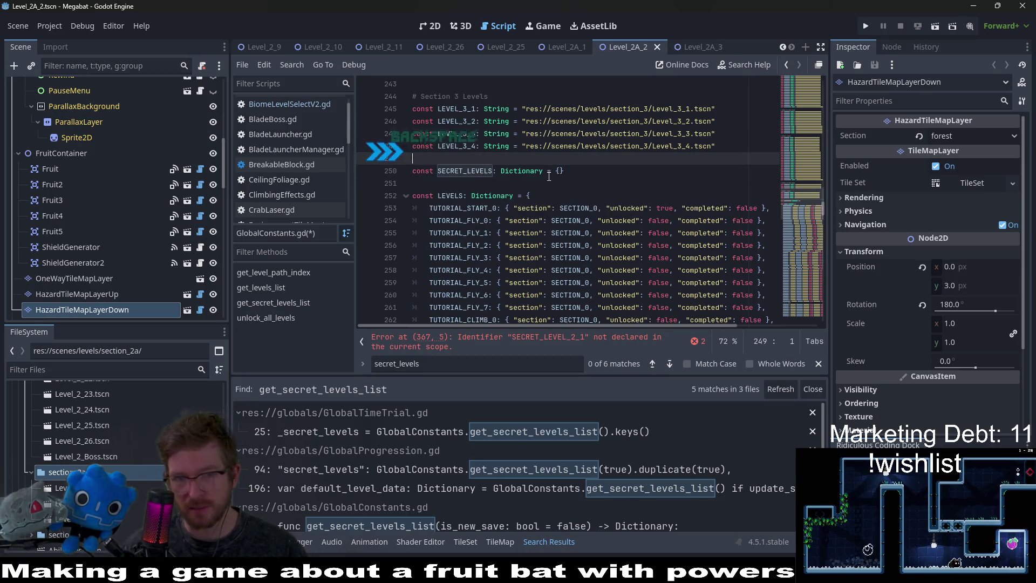
Comment SECRET_LEVELS with '# TODO: DON'T REMOVE YET' and go to the flagged SECRET_LEVEL_2_1 entry.
{"action": "left_click", "coordinate": [565, 171]}
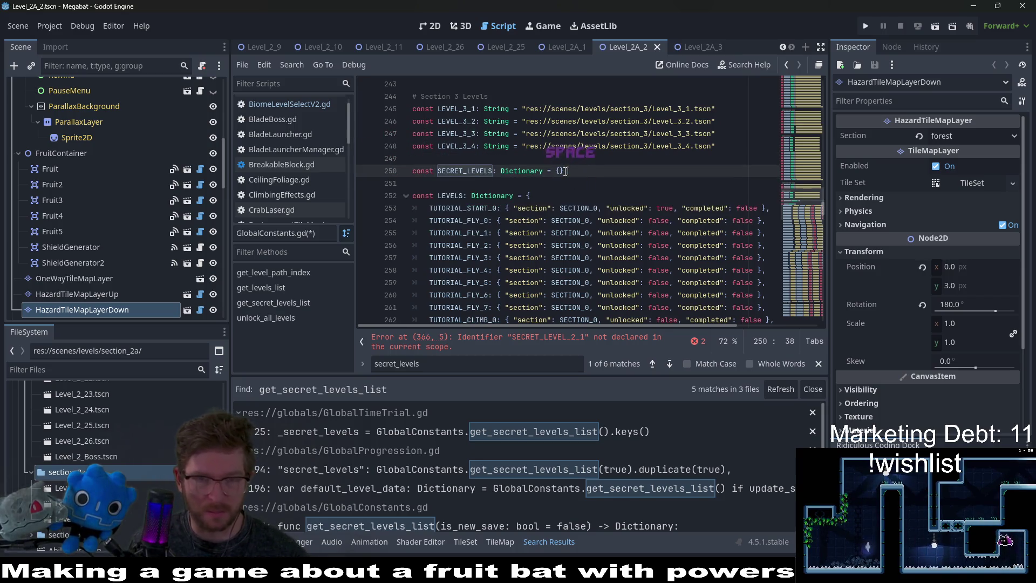
{"action": "type", "text": "#"}
{"action": "key", "text": "BackSpace"}
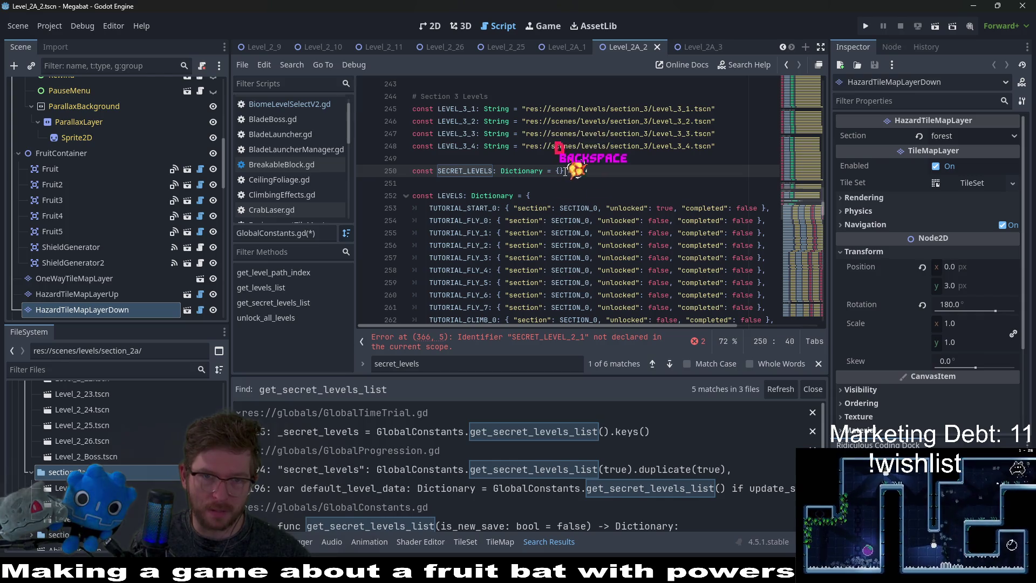
{"action": "key", "text": "BackSpace"}
{"action": "key", "text": "BackSpace"}
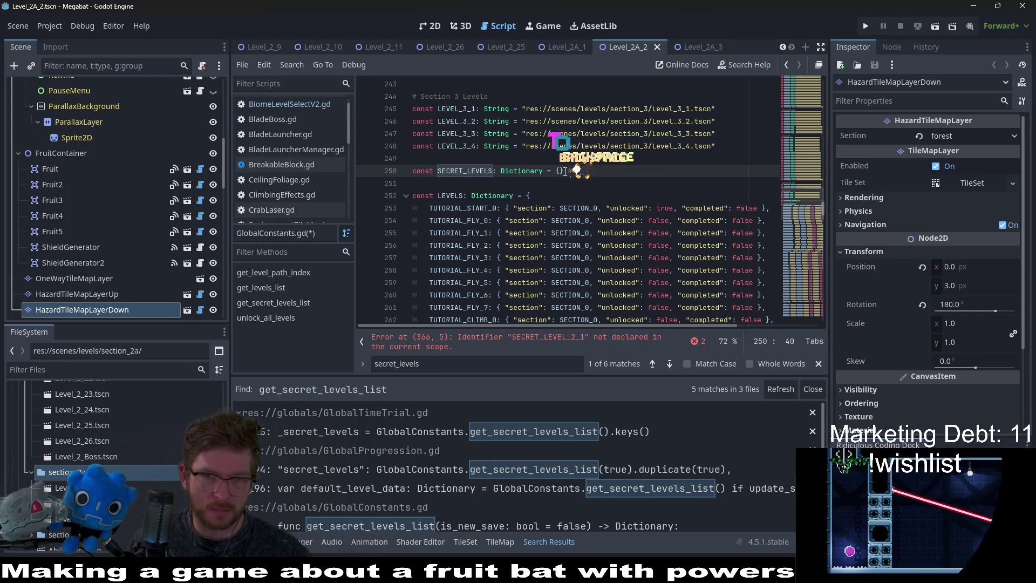
{"action": "type", "text": "#TODO: DON'T"}
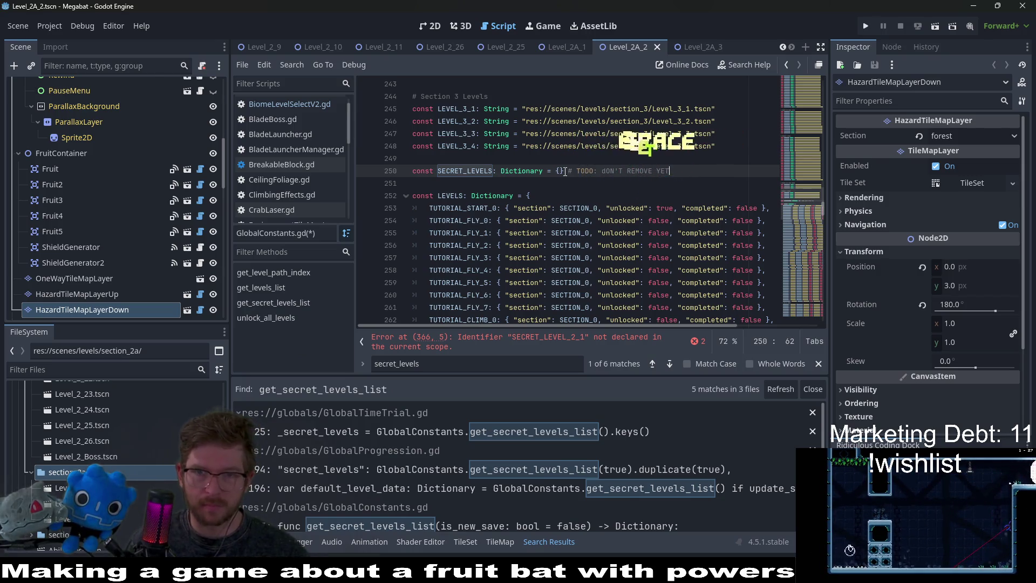
{"action": "key", "text": "BackSpace"}
{"action": "key", "text": "BackSpace"}
{"action": "key", "text": "BackSpace"}
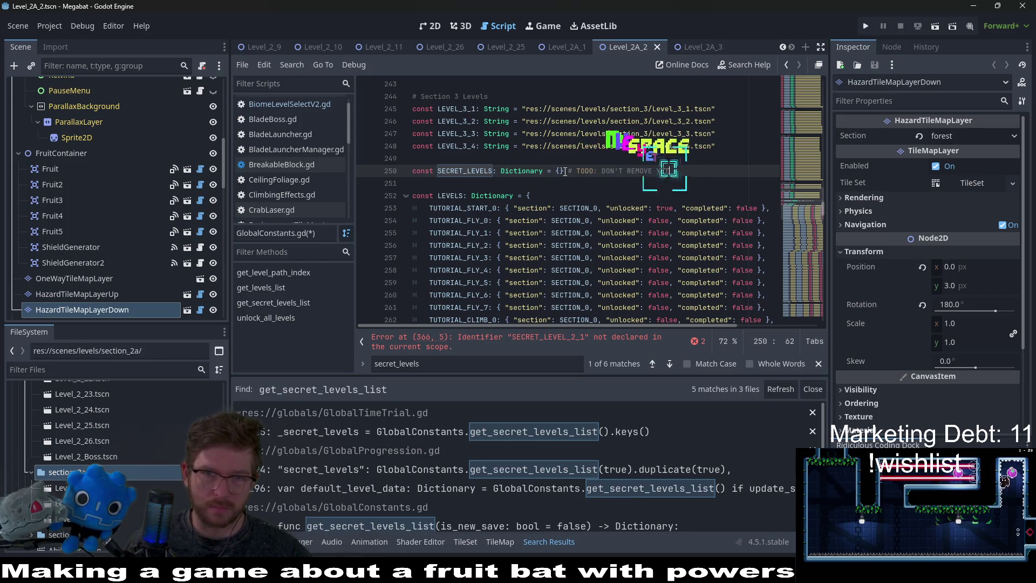
{"action": "type", "text": "YET"}
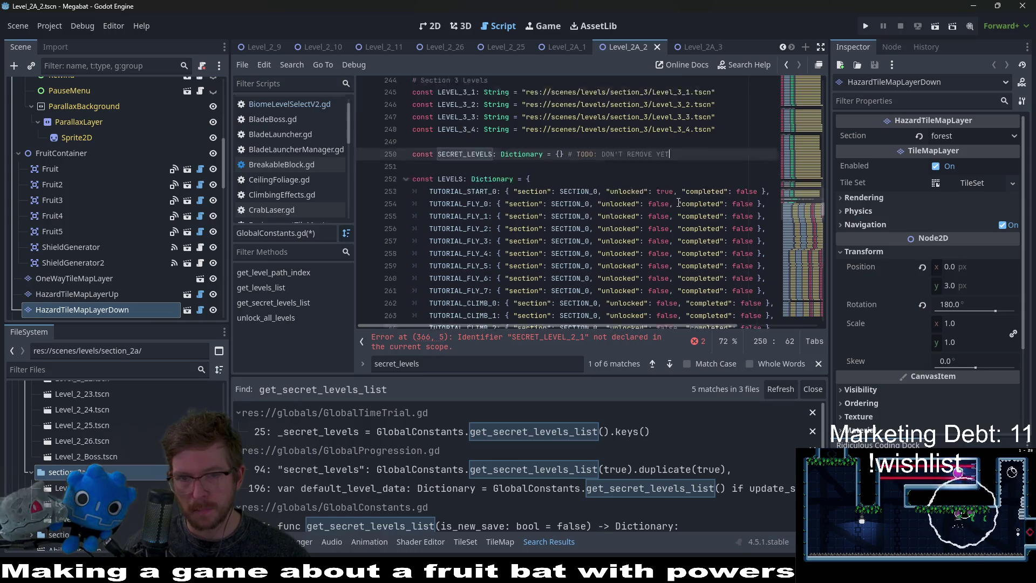
{"action": "left_click", "coordinate": [560, 339]}
{"action": "left_click", "coordinate": [722, 207]}
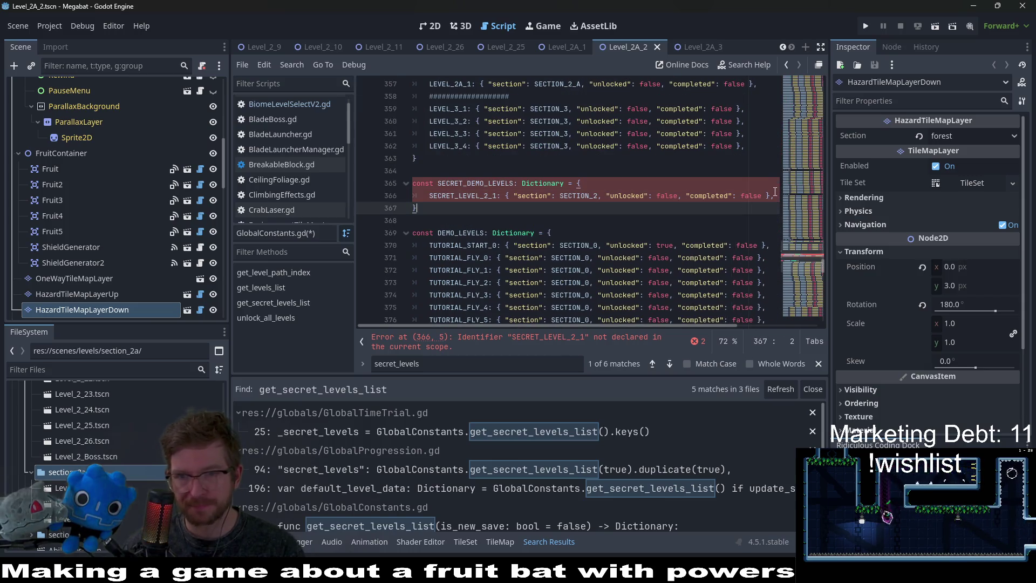
Delete the SECRET_LEVEL_2_1 entry so SECRET_DEMO_LEVELS becomes an empty {} dictionary.
{"action": "left_click", "coordinate": [775, 193]}
{"action": "left_click_drag", "start_coordinate": [766, 191], "coordinate": [601, 182]}
{"action": "key", "text": "Delete"}
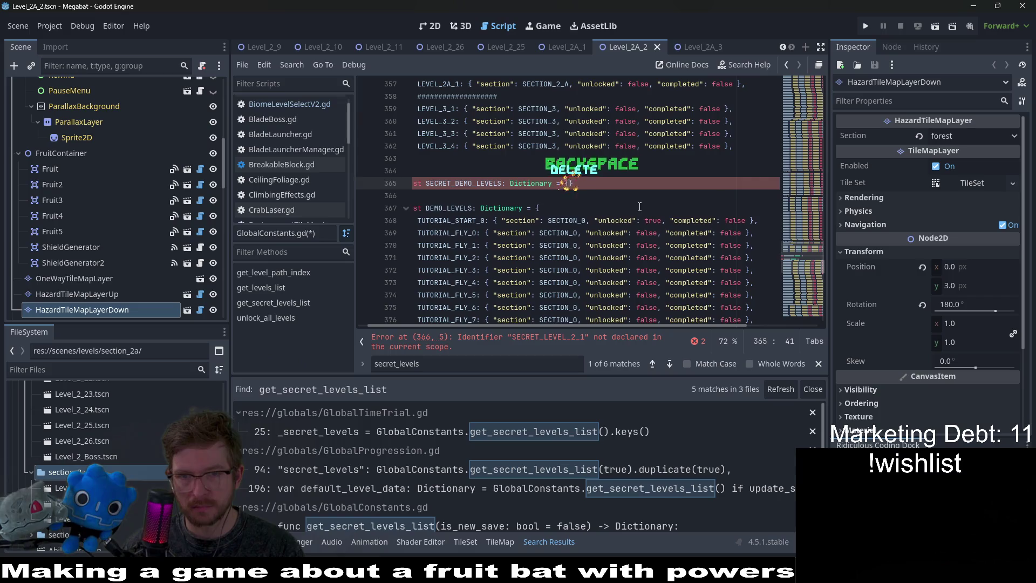
{"action": "key", "text": "Delete"}
{"action": "key", "text": "Down"}
{"action": "left_click", "coordinate": [601, 182]}
Copy the TODO: DON'T REMOVE YET comment onto SECRET_DEMO_LEVELS and save GlobalConstants.gd.
{"action": "scroll", "coordinate": [607, 189], "scroll_direction": "up", "scroll_amount": 15}
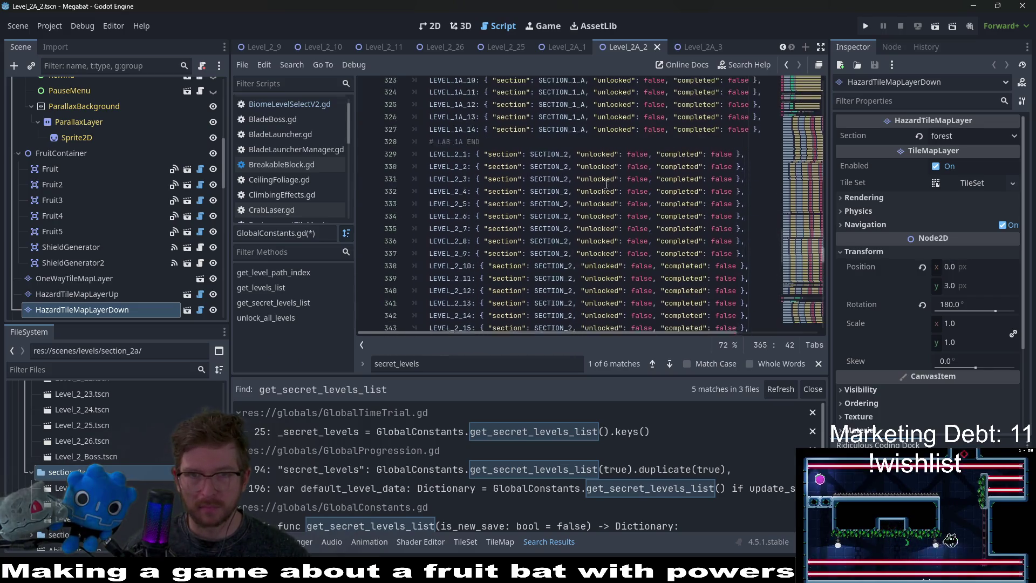
{"action": "scroll", "coordinate": [612, 200], "scroll_direction": "up", "scroll_amount": 20}
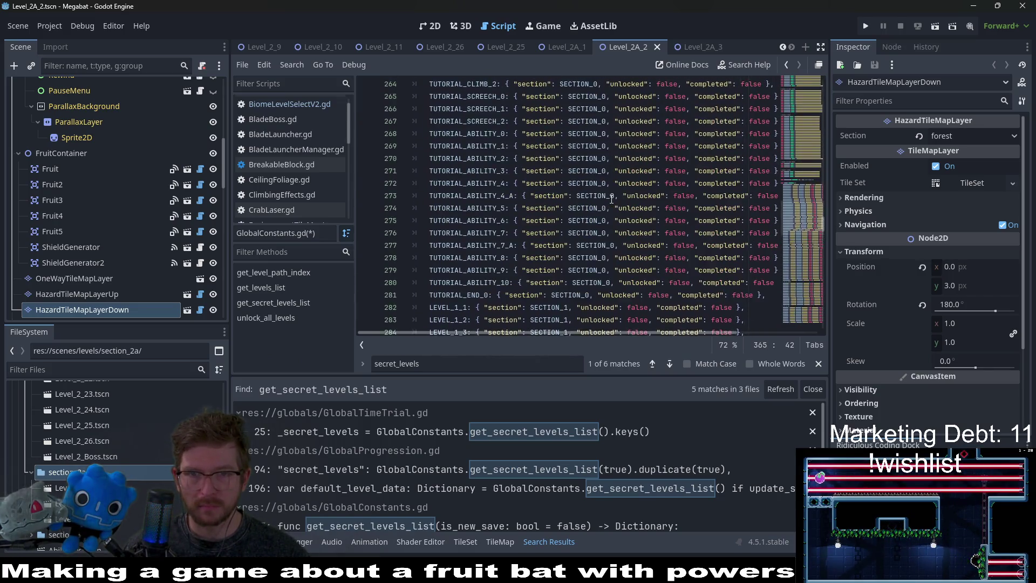
{"action": "left_click_drag", "start_coordinate": [695, 246], "coordinate": [568, 246]}
{"action": "key", "text": "ctrl+c"}
{"action": "scroll", "coordinate": [645, 239], "scroll_direction": "down", "scroll_amount": 1}
{"action": "scroll", "coordinate": [645, 240], "scroll_direction": "down", "scroll_amount": 20}
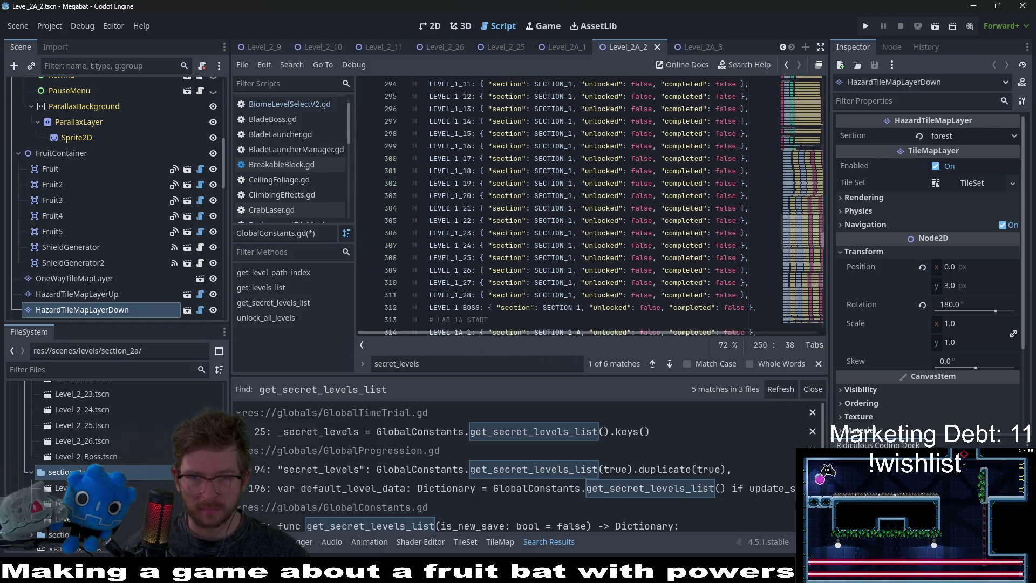
{"action": "scroll", "coordinate": [643, 238], "scroll_direction": "down", "scroll_amount": 13}
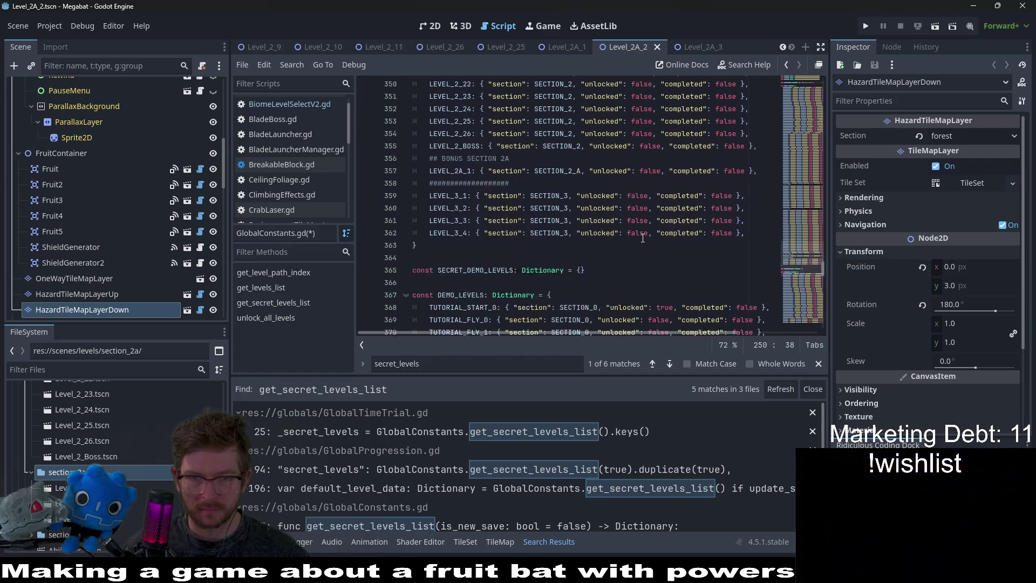
{"action": "left_click", "coordinate": [616, 183]}
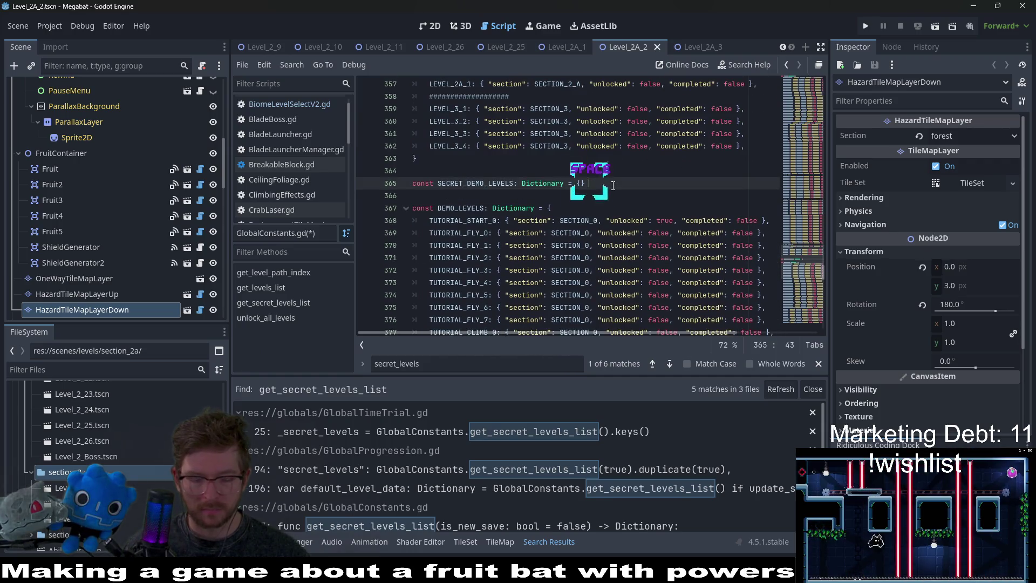
{"action": "key", "text": "ctrl+v"}
{"action": "key", "text": "ctrl+s"}
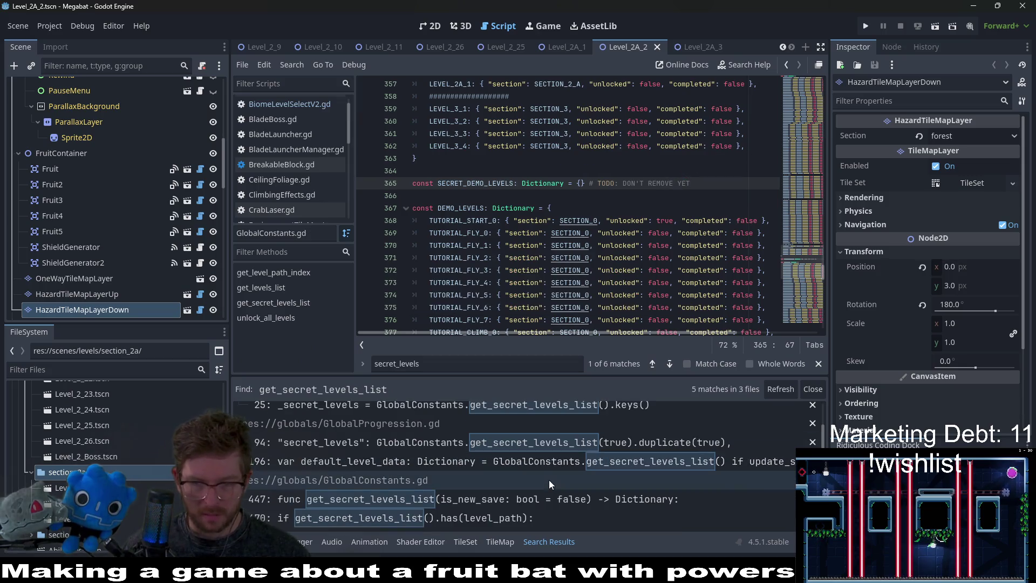
Duplicate the LEVEL_2A_1 entry under the Bonus Section 2A comment.
{"action": "scroll", "coordinate": [620, 281], "scroll_direction": "up", "scroll_amount": 4}
{"action": "scroll", "coordinate": [615, 288], "scroll_direction": "up", "scroll_amount": 1}
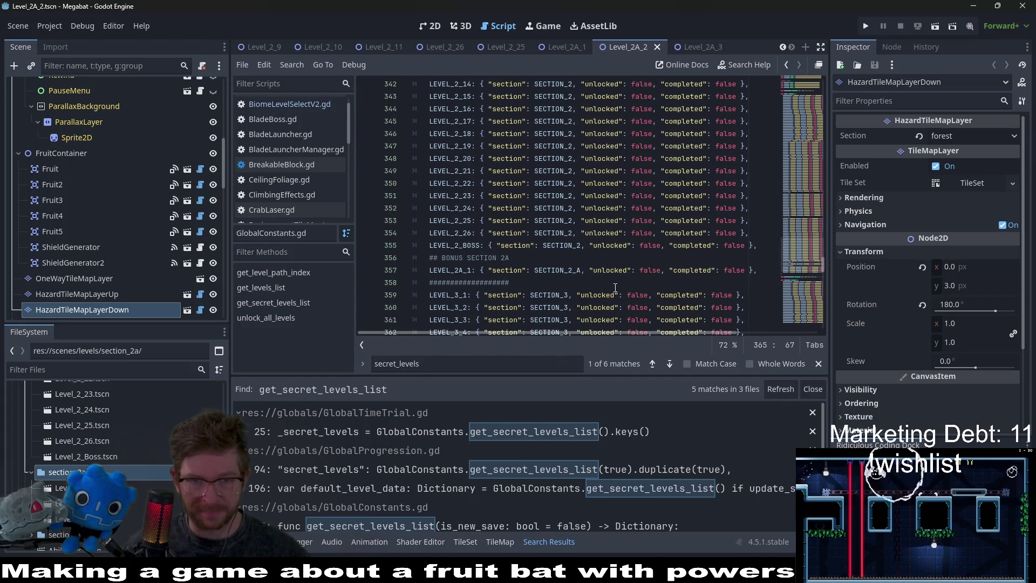
{"action": "left_click_drag", "start_coordinate": [765, 270], "coordinate": [763, 265]}
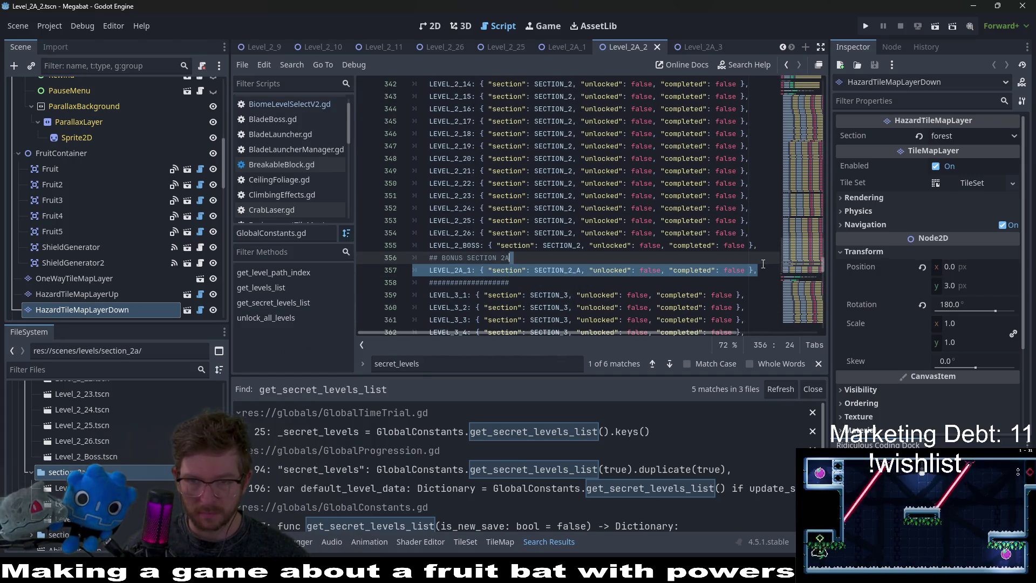
{"action": "key", "text": "ctrl+c"}
{"action": "left_click", "coordinate": [759, 270]}
{"action": "key", "text": "ctrl+v"}
{"action": "key", "text": "ctrl+v"}
Renumber the copies to LEVEL_2A_2 and LEVEL_2A_3 and save GlobalConstants.gd.
{"action": "left_click", "coordinate": [473, 282]}
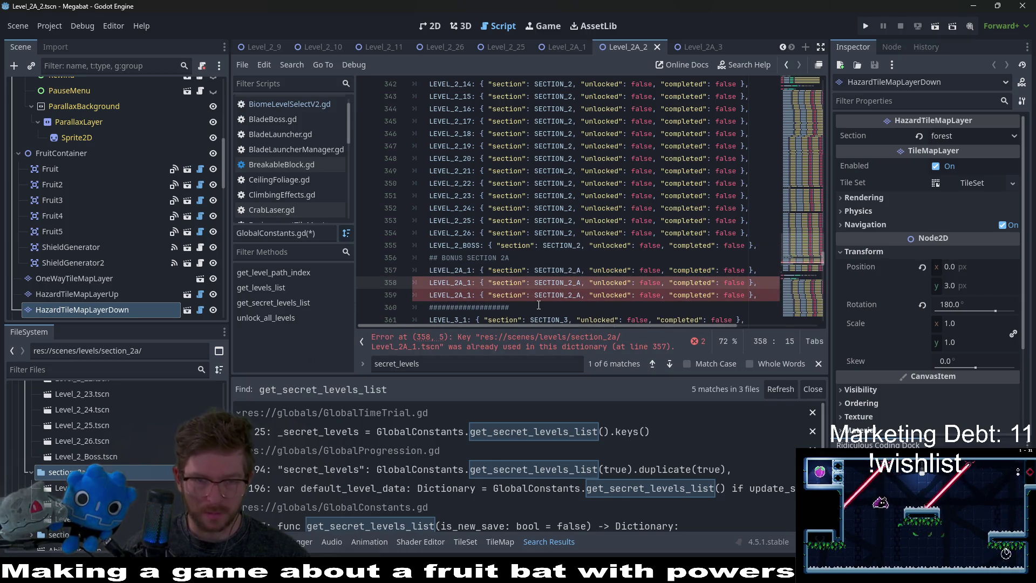
{"action": "key", "text": "BackSpace"}
{"action": "type", "text": "2"}
{"action": "key", "text": "Down"}
{"action": "key", "text": "BackSpace"}
{"action": "type", "text": "3"}
{"action": "key", "text": "ctrl+s"}
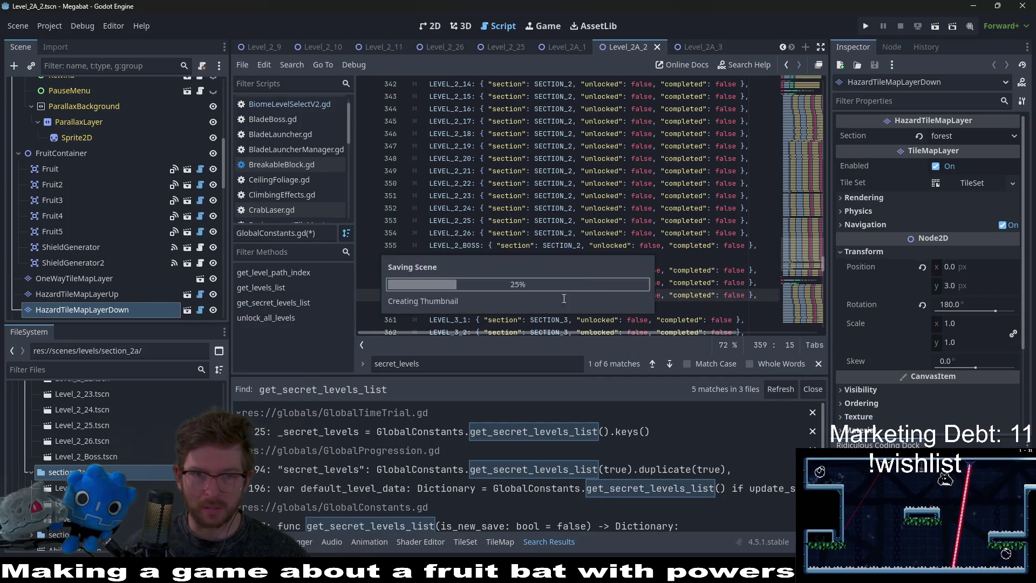
{"action": "left_click", "coordinate": [624, 234]}
{"action": "scroll", "coordinate": [616, 249], "scroll_direction": "up", "scroll_amount": 9}
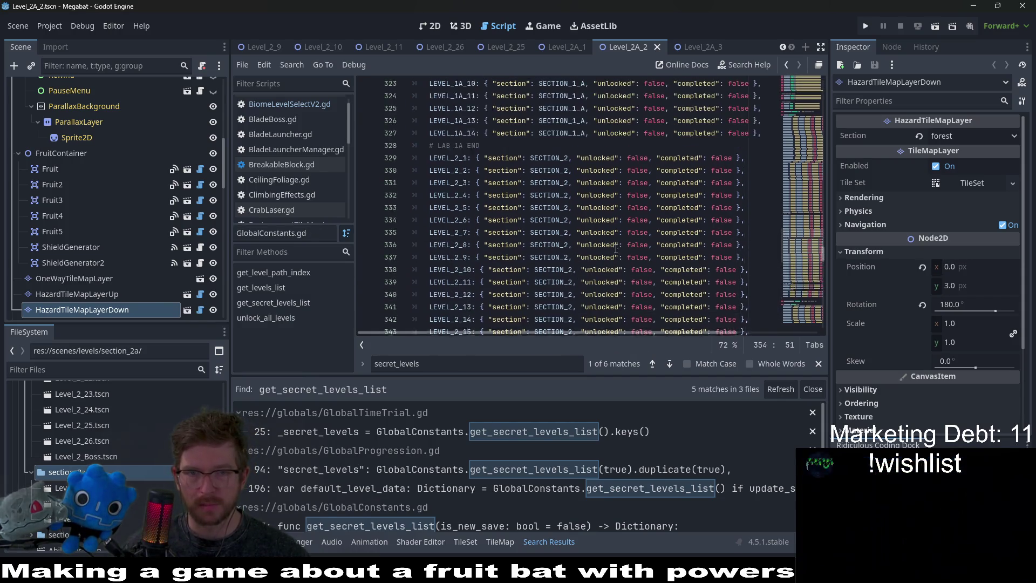
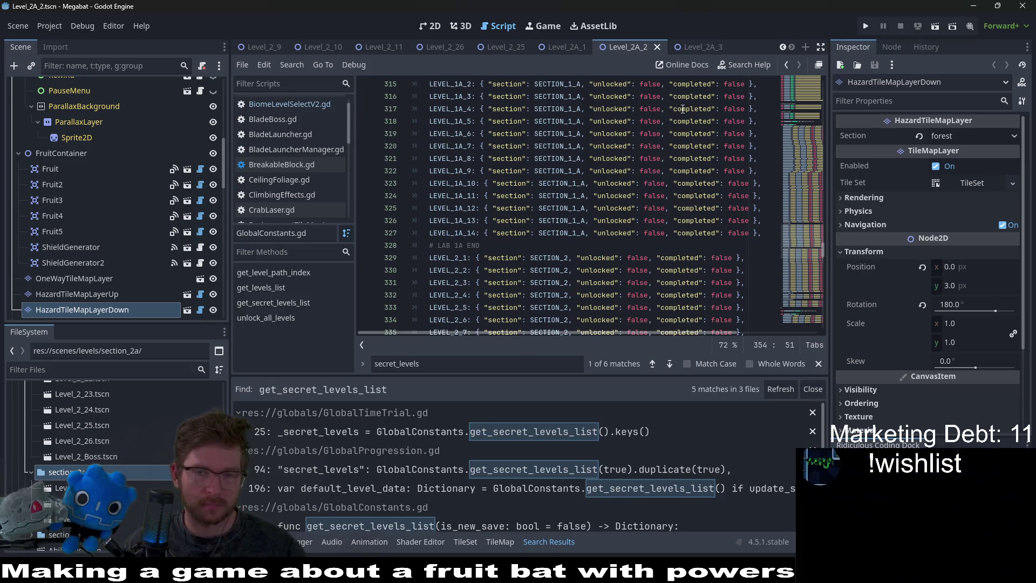
Browse the Level_2A, Lab and OverworldV2 scenes, ending on ForestBiomeLevelSelectV2 in 2D.
{"action": "left_click", "coordinate": [687, 47]}
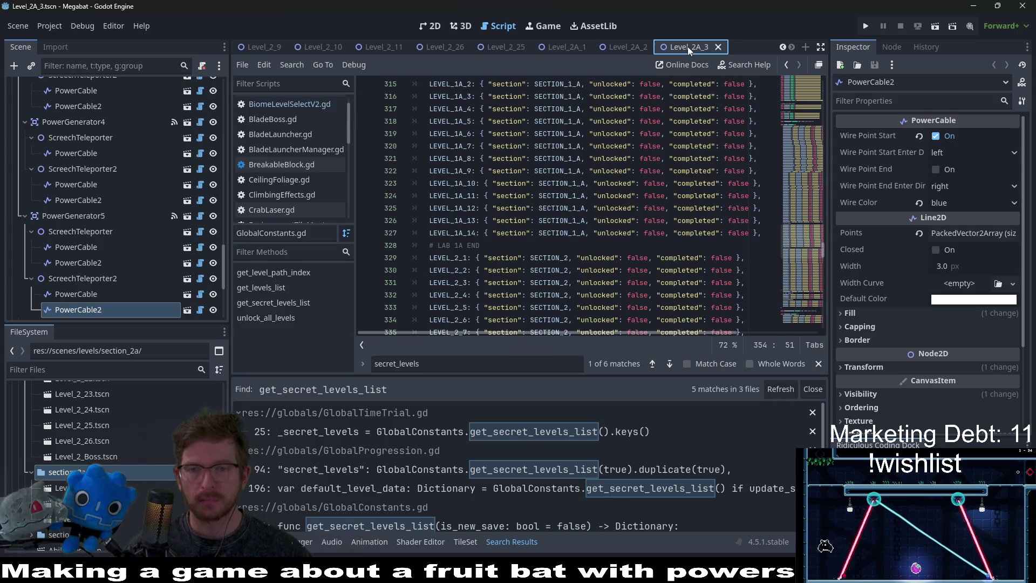
{"action": "left_click", "coordinate": [621, 47]}
{"action": "left_click", "coordinate": [572, 47]}
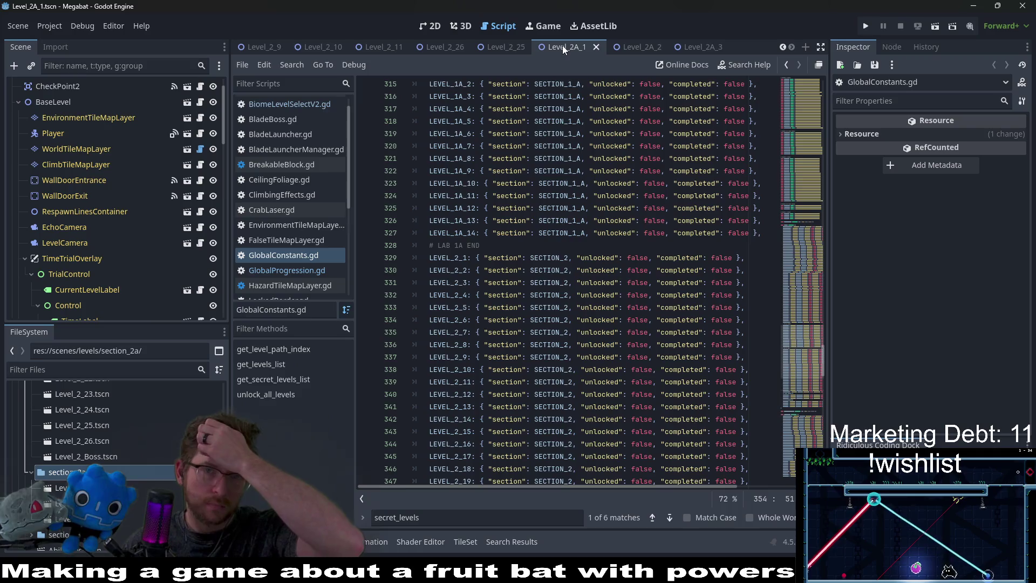
{"action": "scroll", "coordinate": [562, 45], "scroll_direction": "up", "scroll_amount": 5}
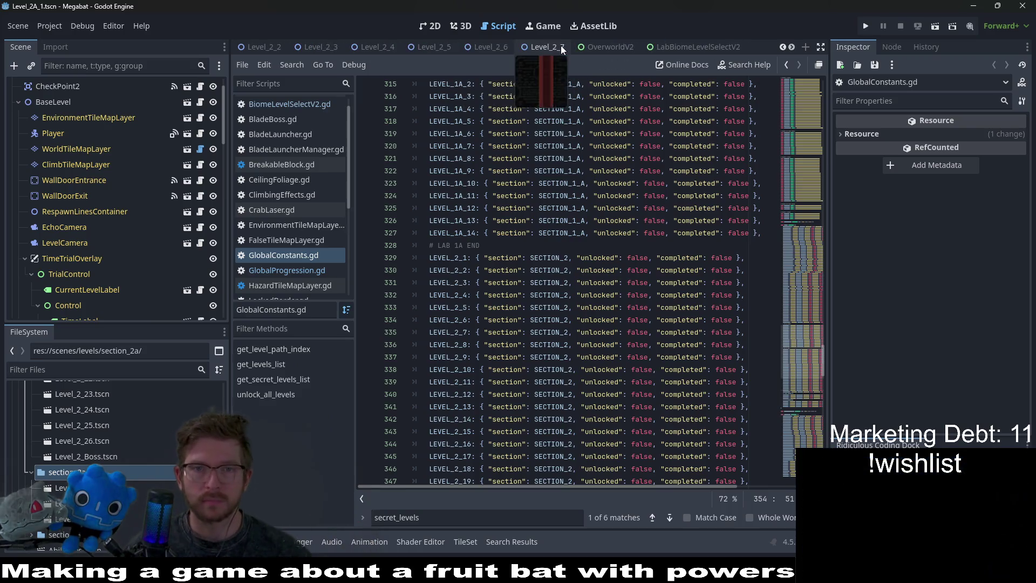
{"action": "left_click", "coordinate": [583, 51]}
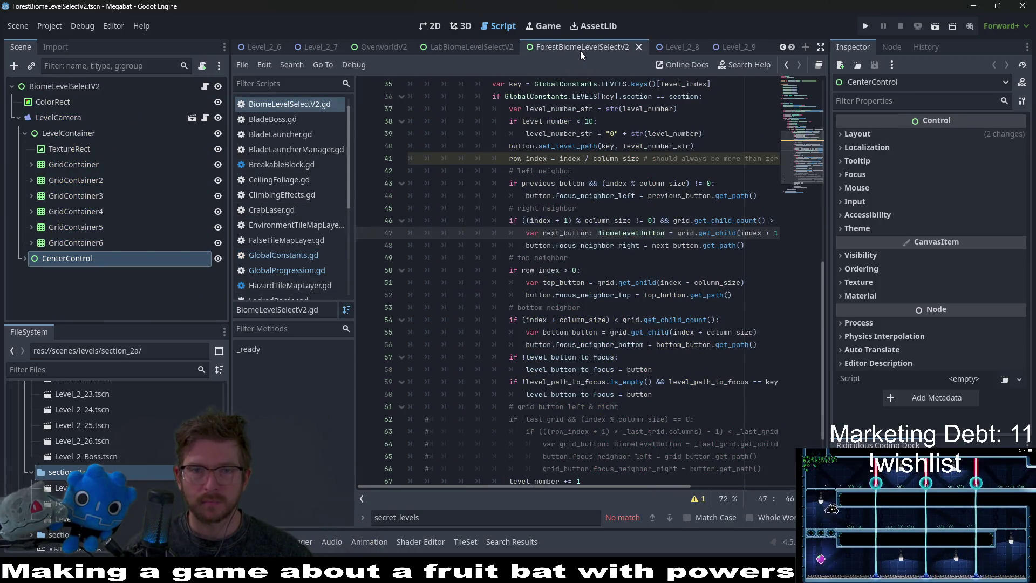
{"action": "left_click", "coordinate": [488, 50]}
{"action": "left_click", "coordinate": [430, 26]}
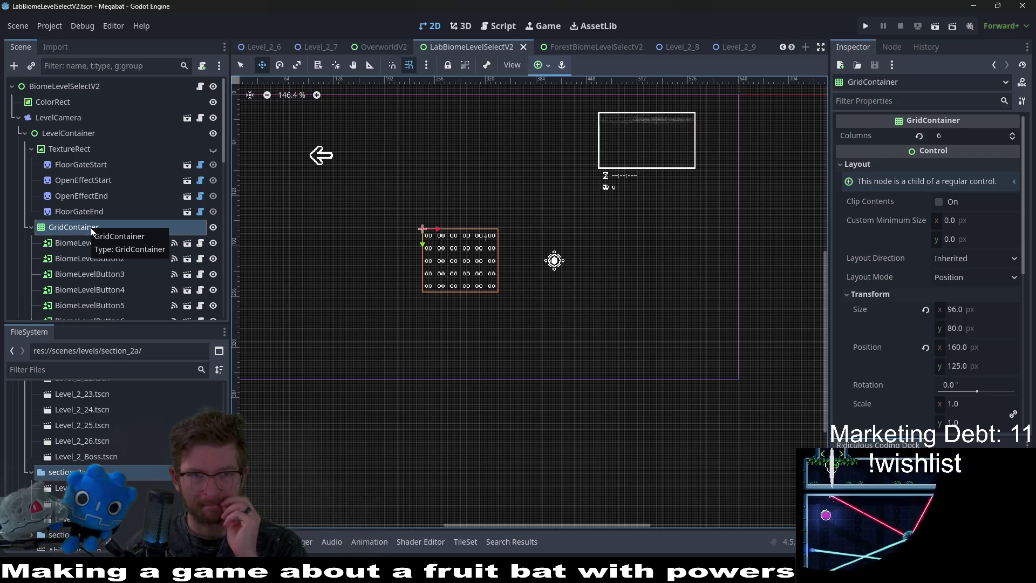
{"action": "left_click", "coordinate": [374, 46]}
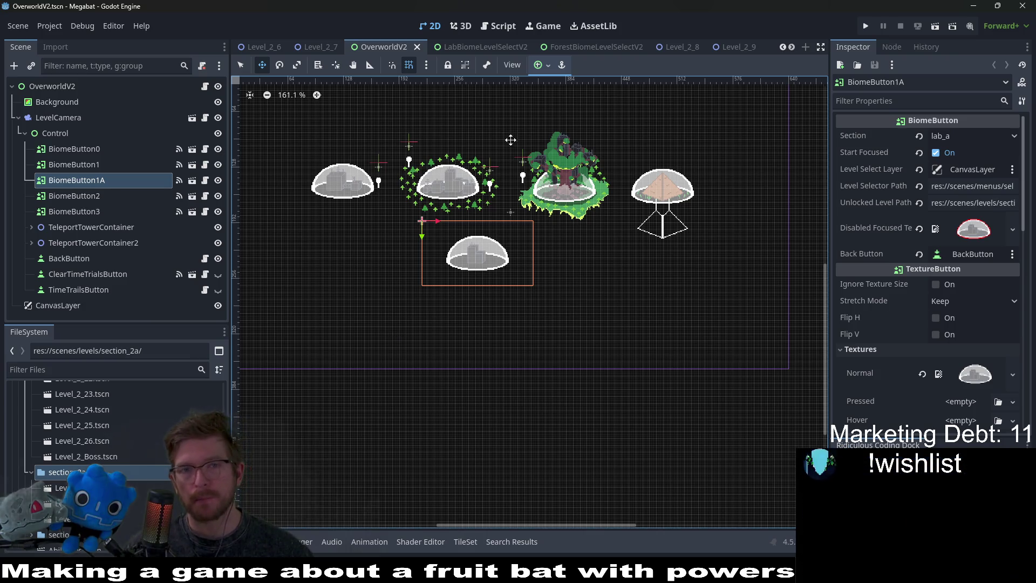
{"action": "left_click", "coordinate": [595, 47]}
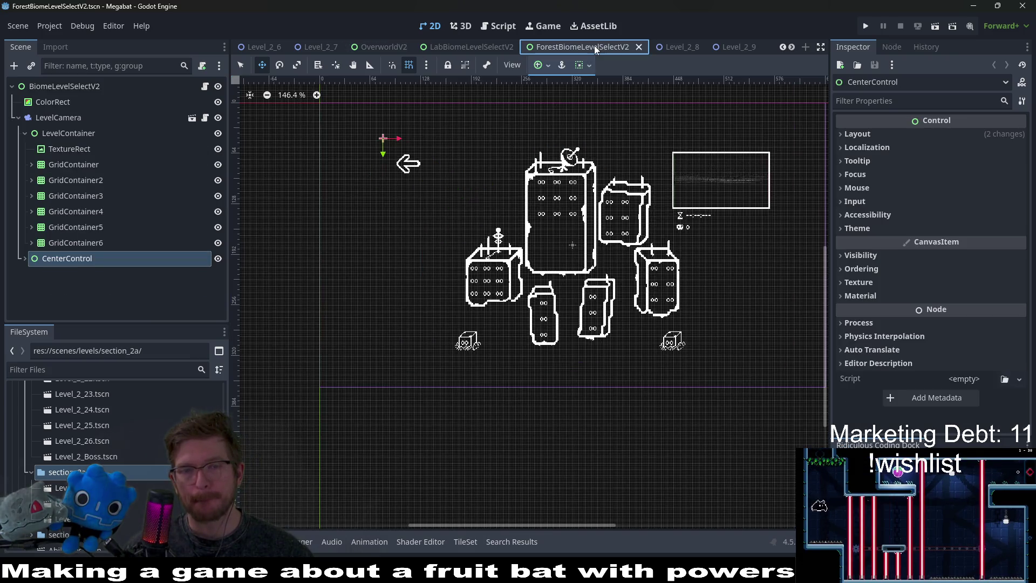
Delete GridContainer2 through GridContainer6 from CenterControl, keeping only the first GridContainer.
{"action": "left_click", "coordinate": [23, 259]}
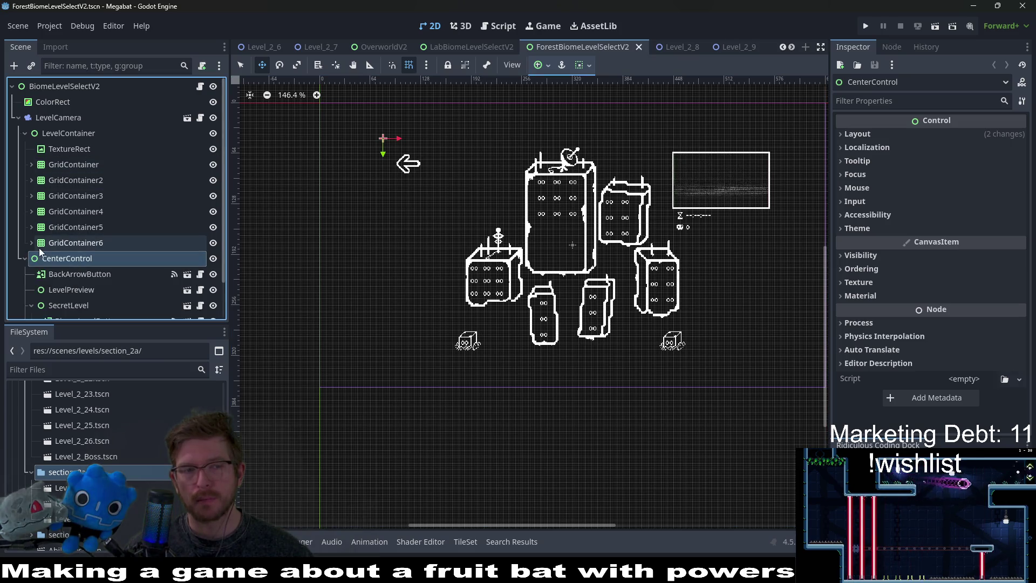
{"action": "left_click", "coordinate": [32, 243]}
{"action": "scroll", "coordinate": [67, 251], "scroll_direction": "down", "scroll_amount": 3}
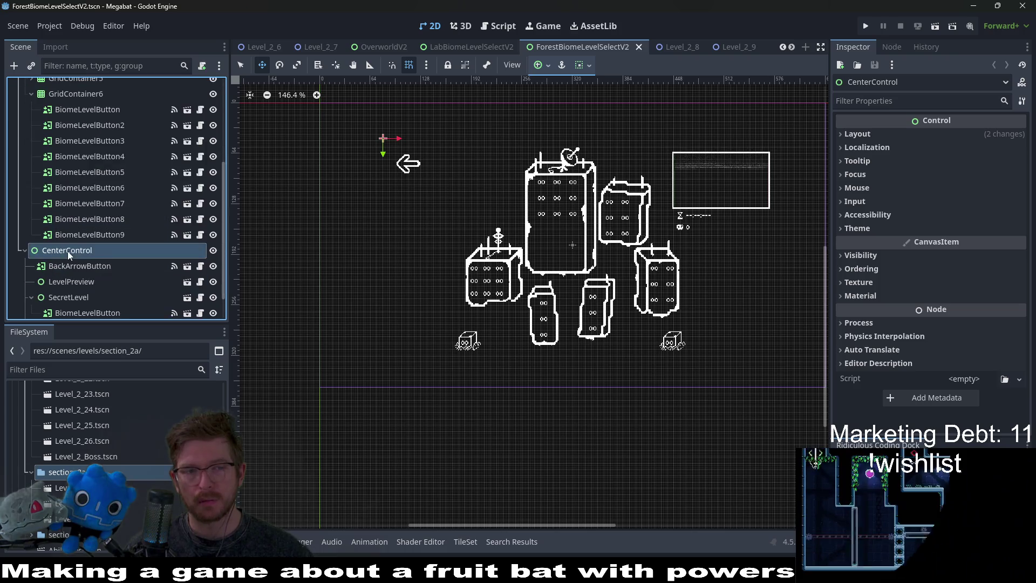
{"action": "scroll", "coordinate": [76, 239], "scroll_direction": "up", "scroll_amount": 2}
{"action": "scroll", "coordinate": [76, 238], "scroll_direction": "down", "scroll_amount": 1}
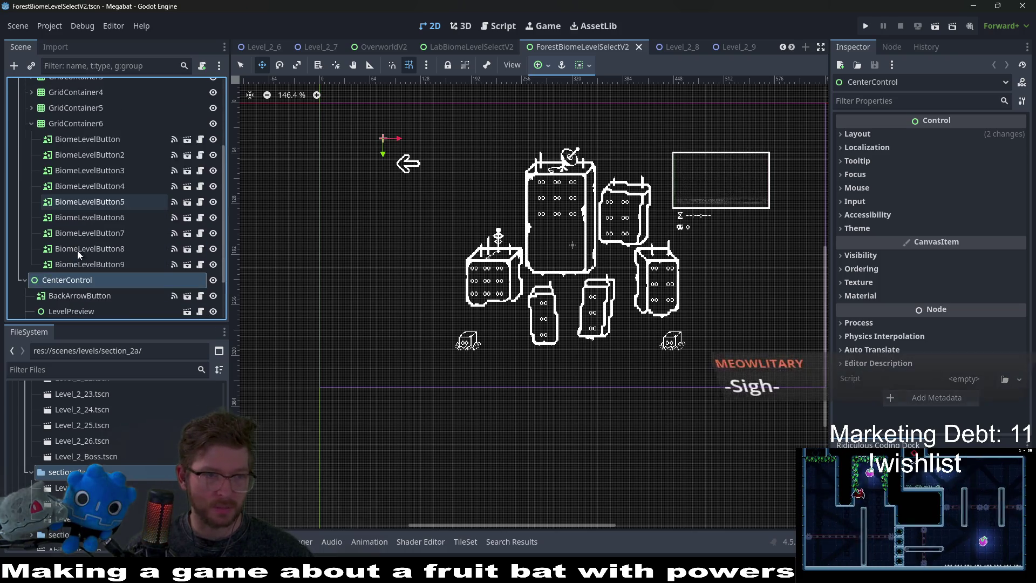
{"action": "scroll", "coordinate": [54, 126], "scroll_direction": "up", "scroll_amount": 4}
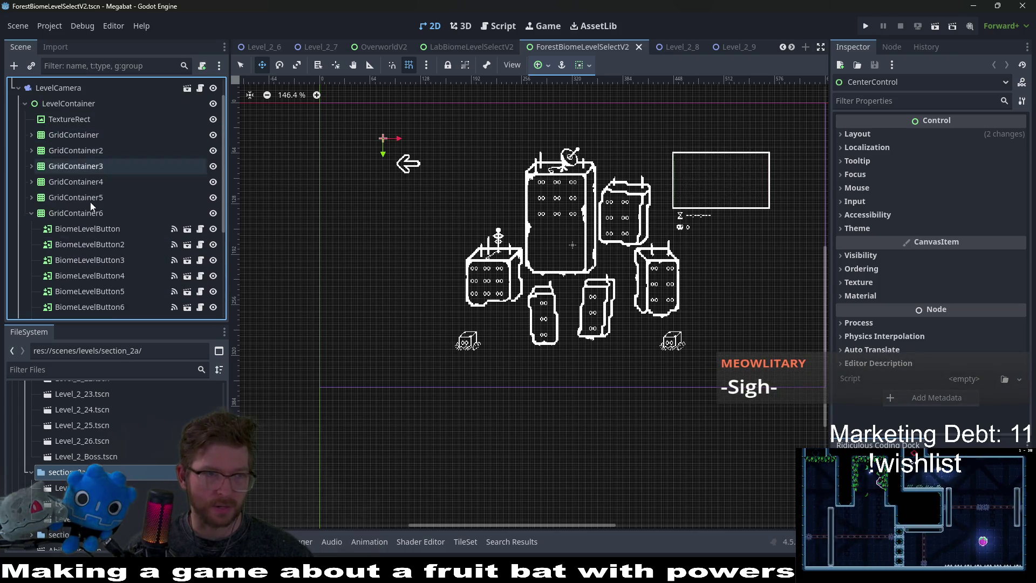
{"action": "left_click", "coordinate": [85, 155]}
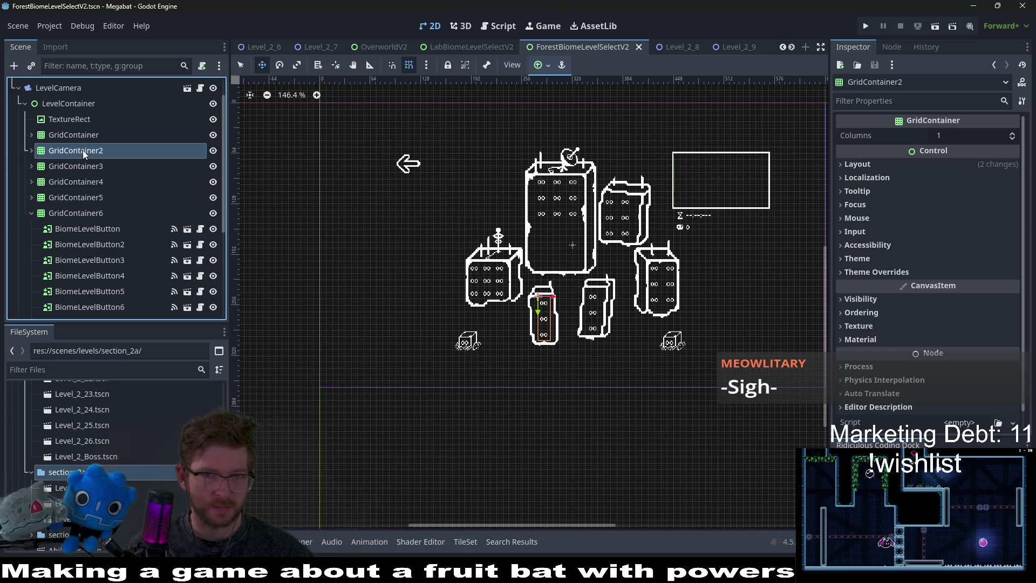
{"action": "left_click", "coordinate": [80, 215], "text": "shift"}
{"action": "key", "text": "Delete"}
{"action": "key", "text": "Return"}
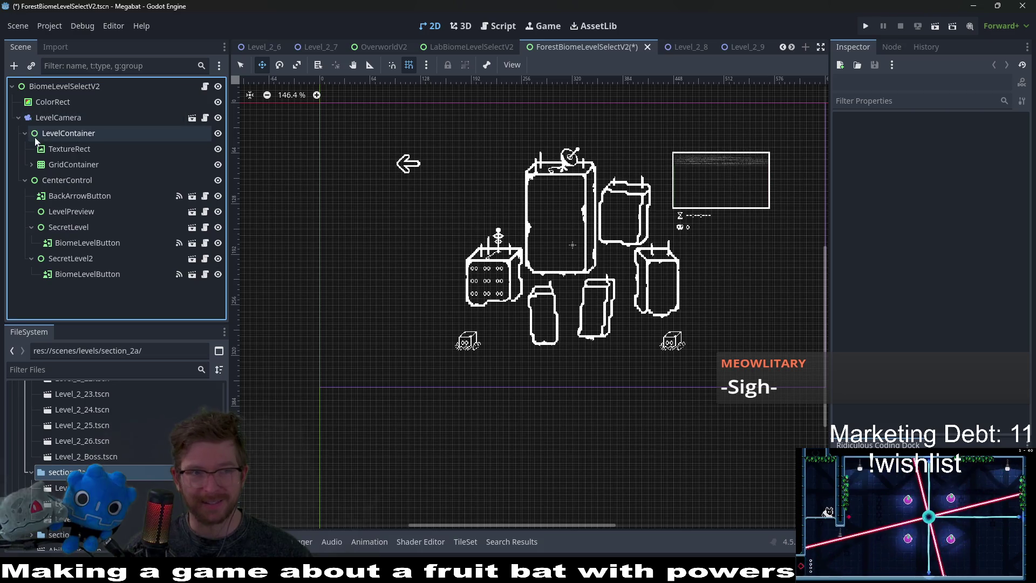
Hide the TextureRect background art and delete the SecretLevel and SecretLevel2 nodes.
{"action": "left_click", "coordinate": [75, 148]}
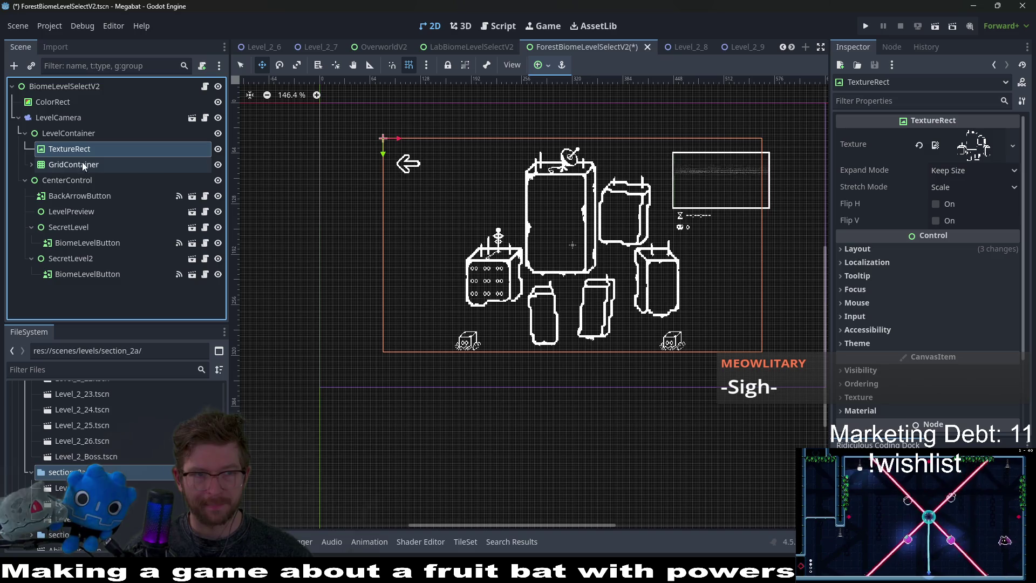
{"action": "left_click", "coordinate": [218, 153]}
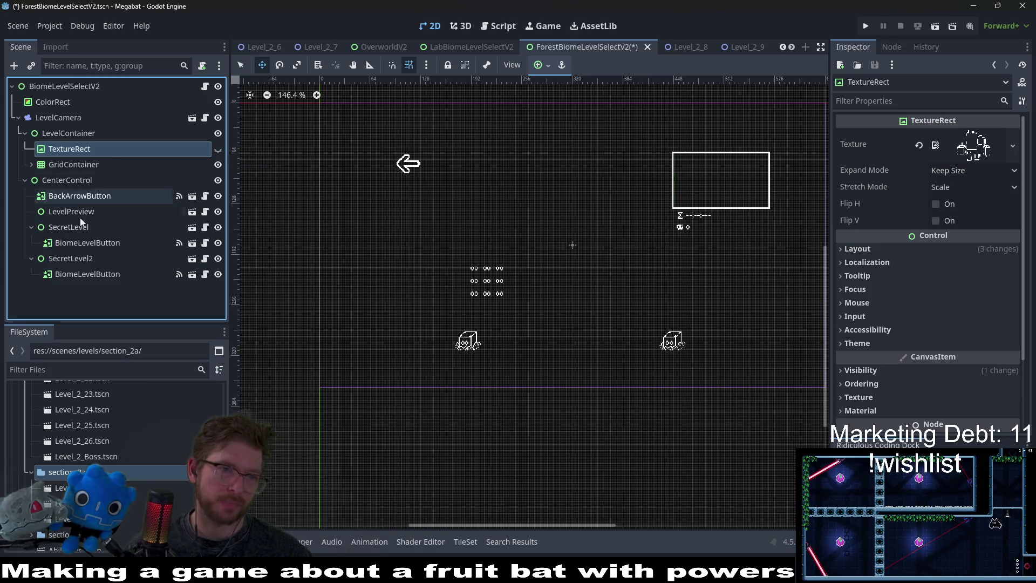
{"action": "left_click", "coordinate": [86, 243]}
{"action": "left_click", "coordinate": [69, 227], "text": "ctrl"}
{"action": "left_click", "coordinate": [77, 260], "text": "ctrl"}
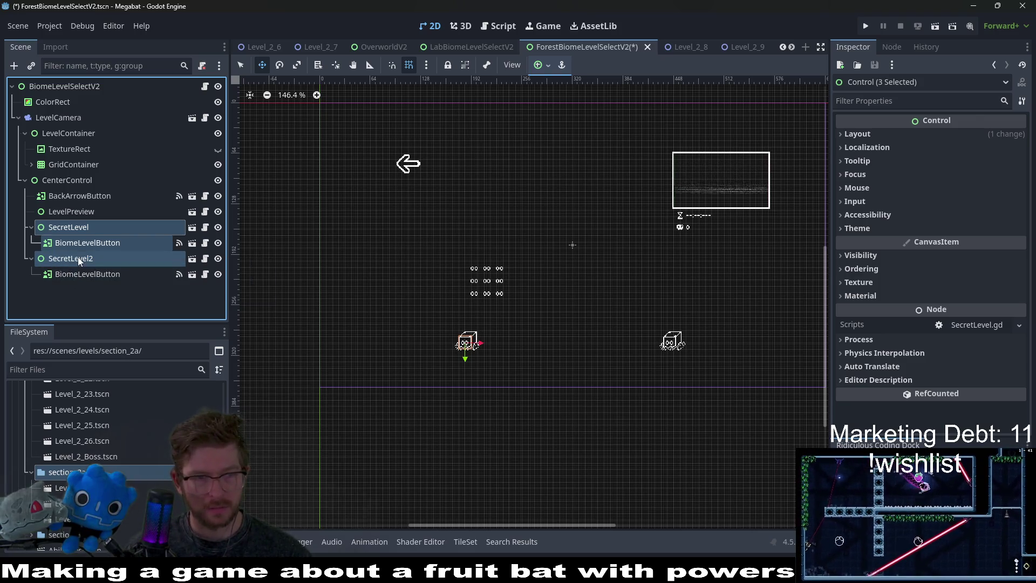
{"action": "left_click", "coordinate": [81, 243], "text": "ctrl"}
{"action": "key", "text": "Delete"}
{"action": "key", "text": "Return"}
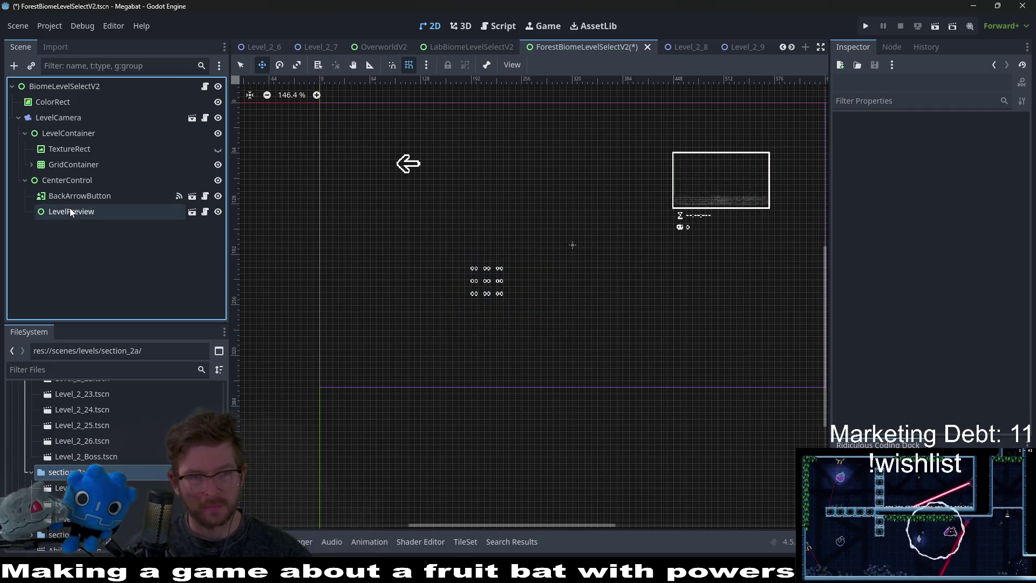
Inspect CenterControl and BackArrowButton, then expand GridContainer and select BiomeLevelButton9.
{"action": "left_click", "coordinate": [73, 183]}
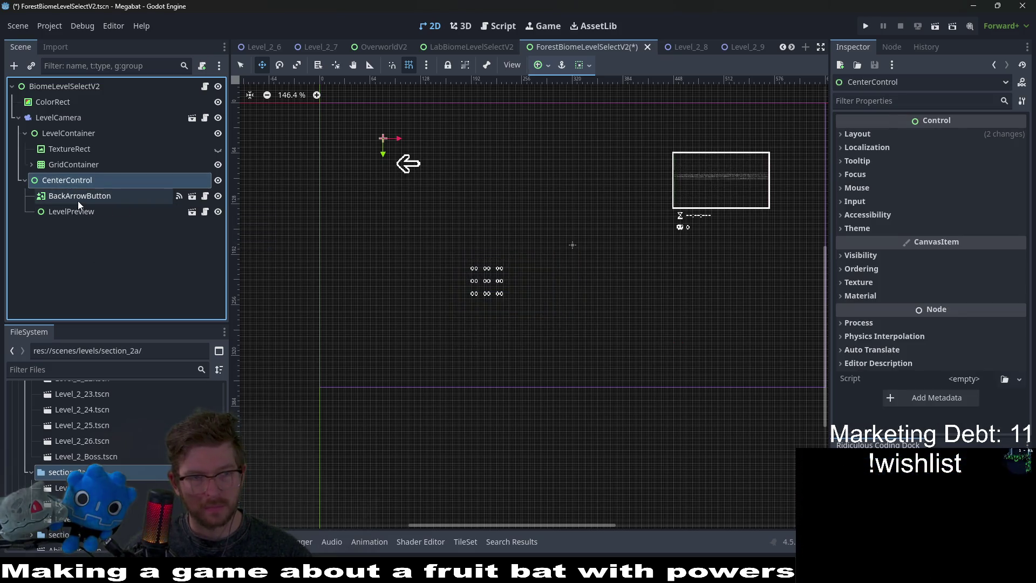
{"action": "left_click", "coordinate": [68, 195]}
{"action": "left_click", "coordinate": [65, 149]}
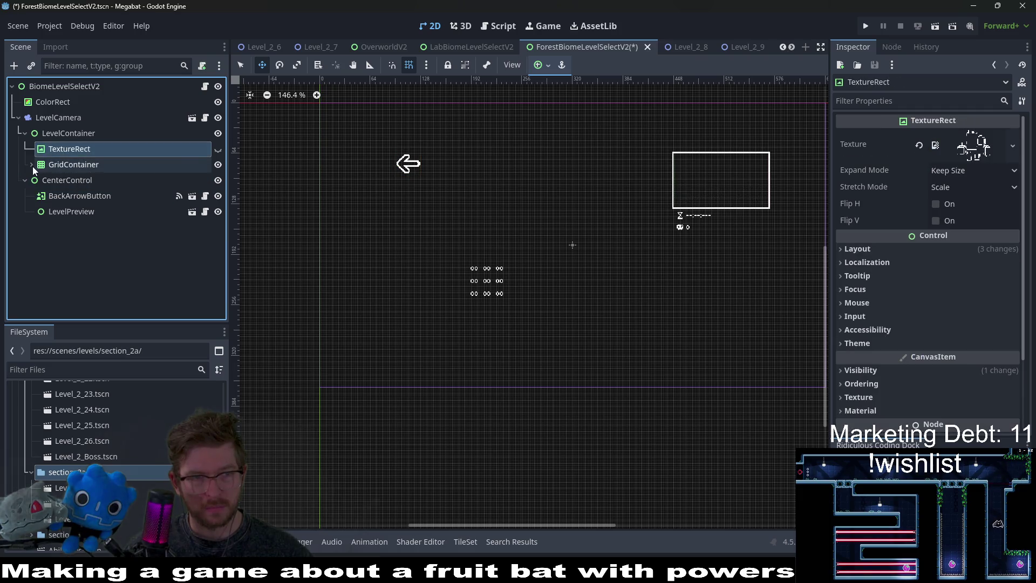
{"action": "left_click", "coordinate": [31, 165]}
{"action": "left_click", "coordinate": [87, 275]}
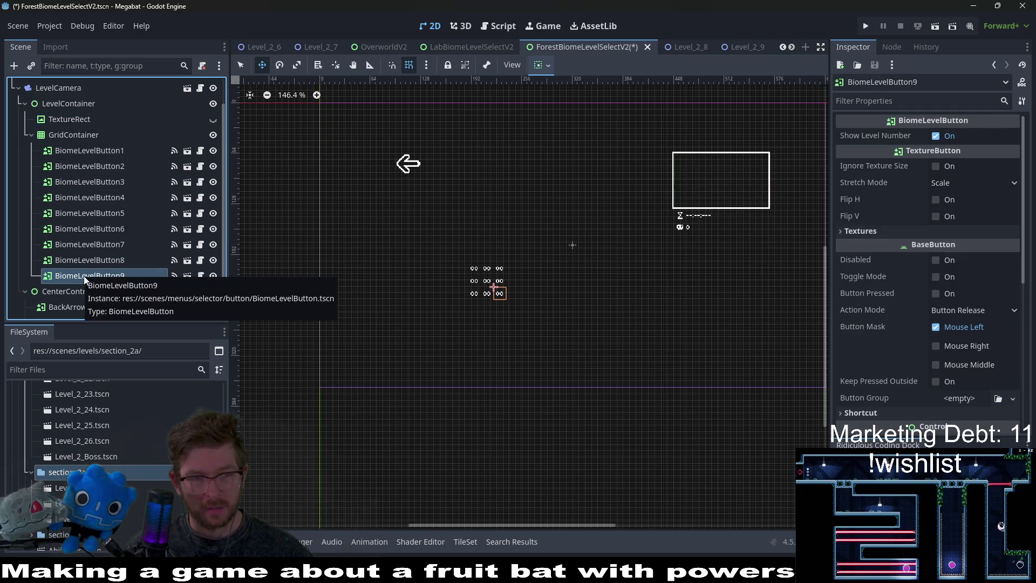
Duplicate BiomeLevelButton9 up to BiomeLevelButton26 and check the level list in GlobalConstants.gd.
{"action": "key", "text": "ctrl+d"}
{"action": "key", "text": "ctrl+d"}
{"action": "key", "text": "ctrl+d"}
{"action": "key", "text": "ctrl+d"}
{"action": "key", "text": "ctrl+d"}
{"action": "key", "text": "ctrl+d"}
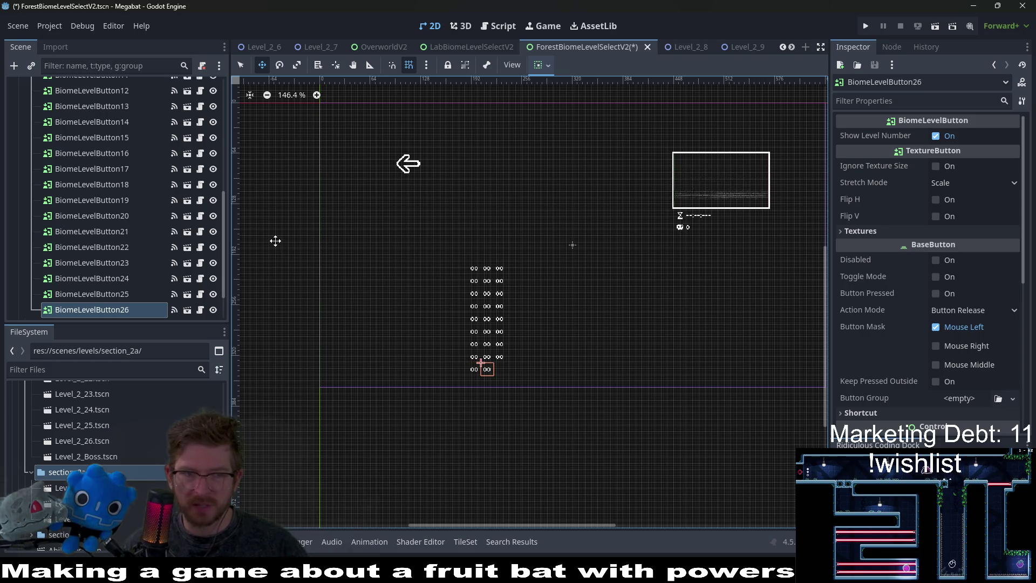
{"action": "key", "text": "ctrl+d"}
{"action": "left_click", "coordinate": [514, 22]}
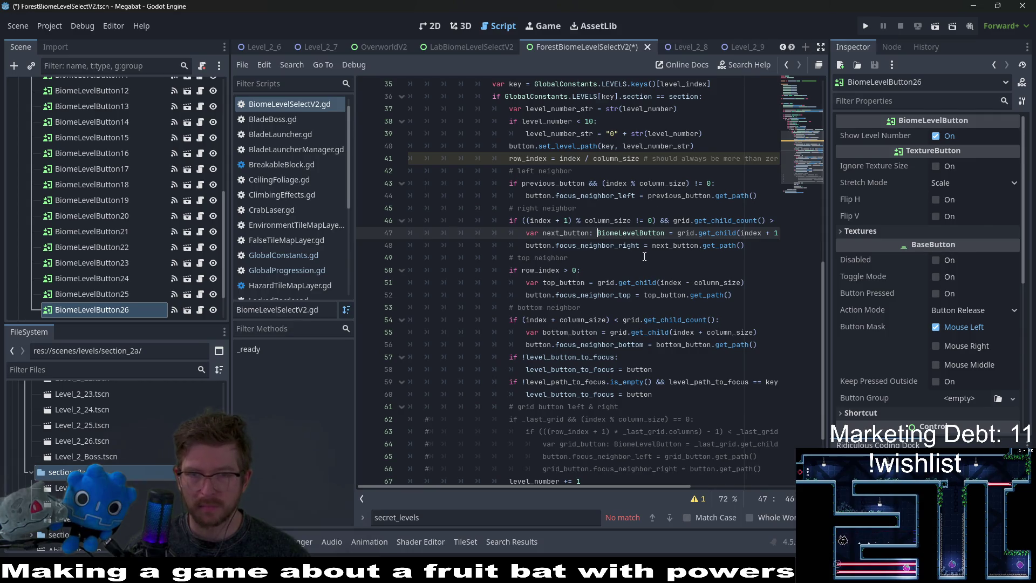
{"action": "left_click", "coordinate": [300, 254]}
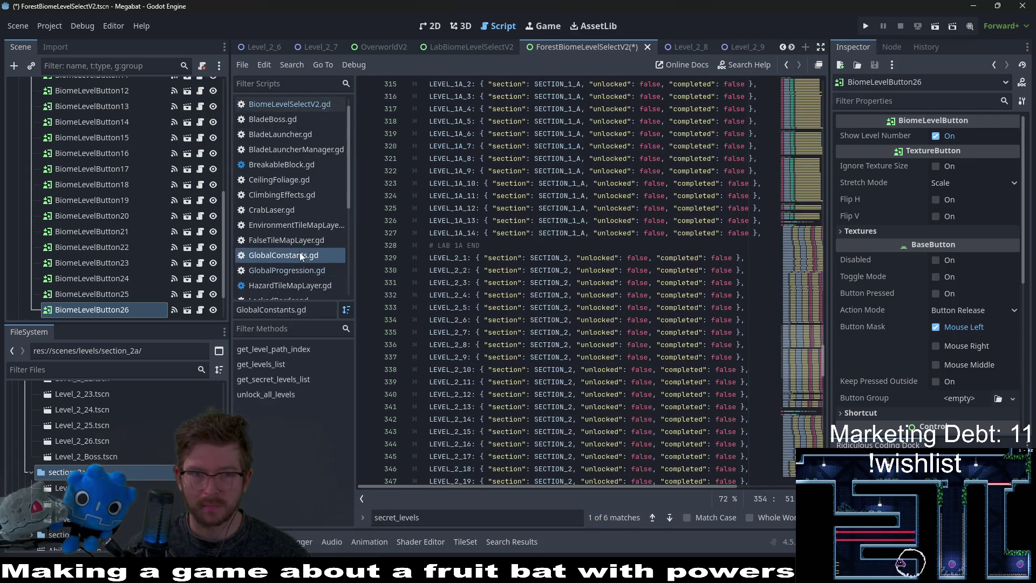
{"action": "scroll", "coordinate": [573, 271], "scroll_direction": "down", "scroll_amount": 9}
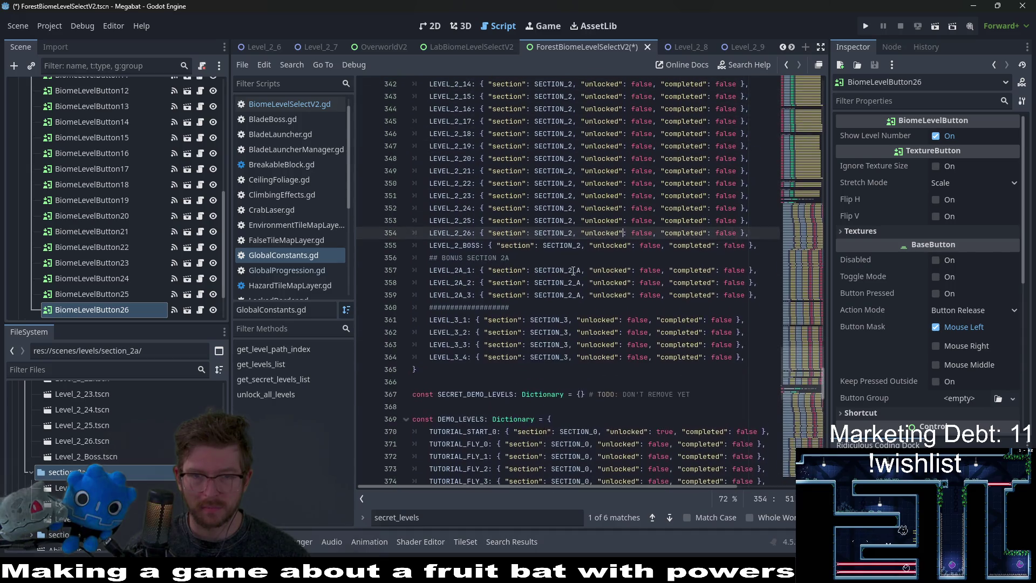
{"action": "scroll", "coordinate": [573, 271], "scroll_direction": "up", "scroll_amount": 6}
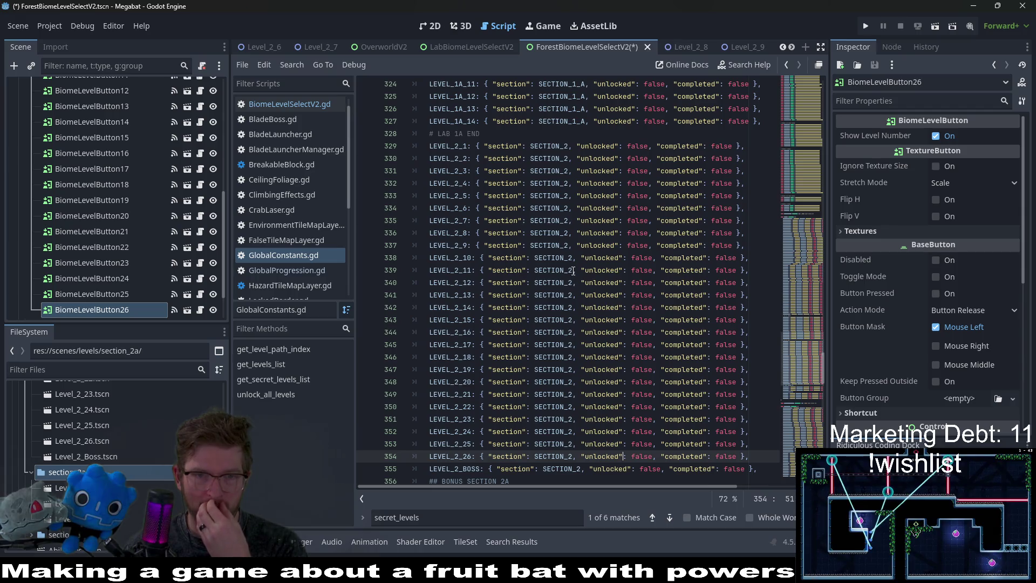
{"action": "left_click", "coordinate": [423, 27]}
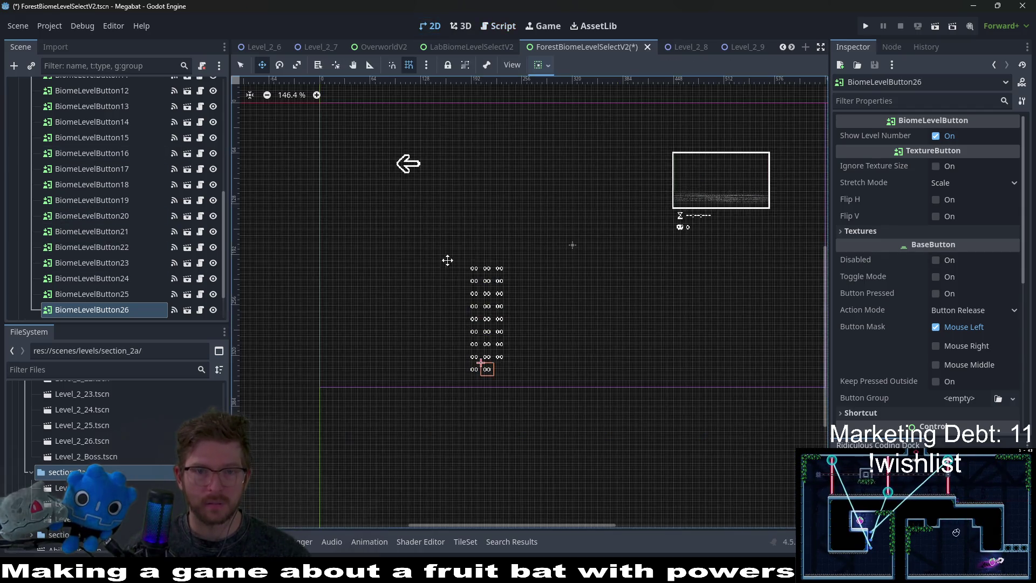
Add a new GridContainer child node (GridContainer2) under LevelContainer.
{"action": "scroll", "coordinate": [105, 227], "scroll_direction": "up", "scroll_amount": 3}
{"action": "scroll", "coordinate": [101, 189], "scroll_direction": "up", "scroll_amount": 3}
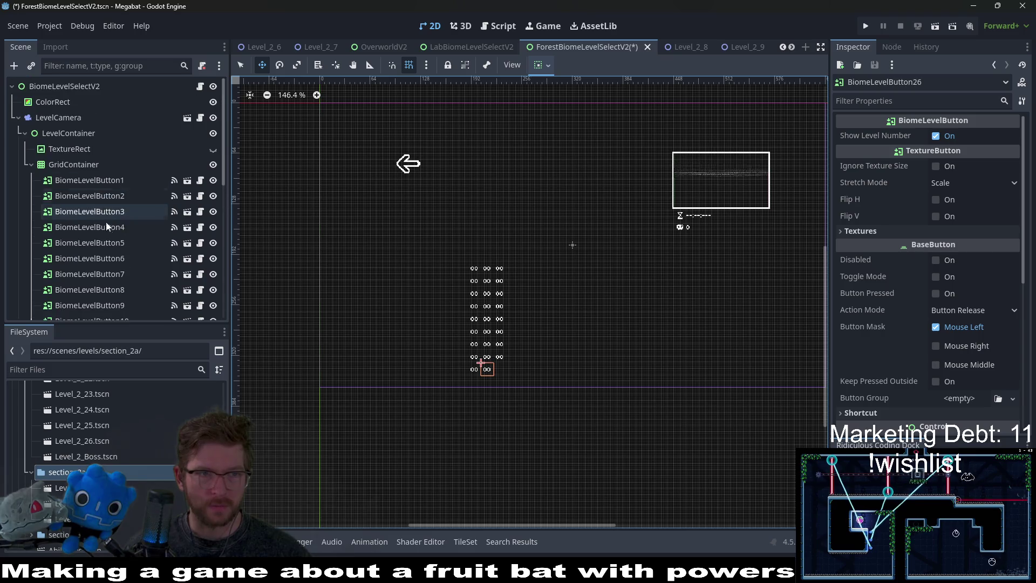
{"action": "left_click", "coordinate": [69, 164]}
{"action": "key", "text": "ctrl+z"}
{"action": "right_click", "coordinate": [62, 134]}
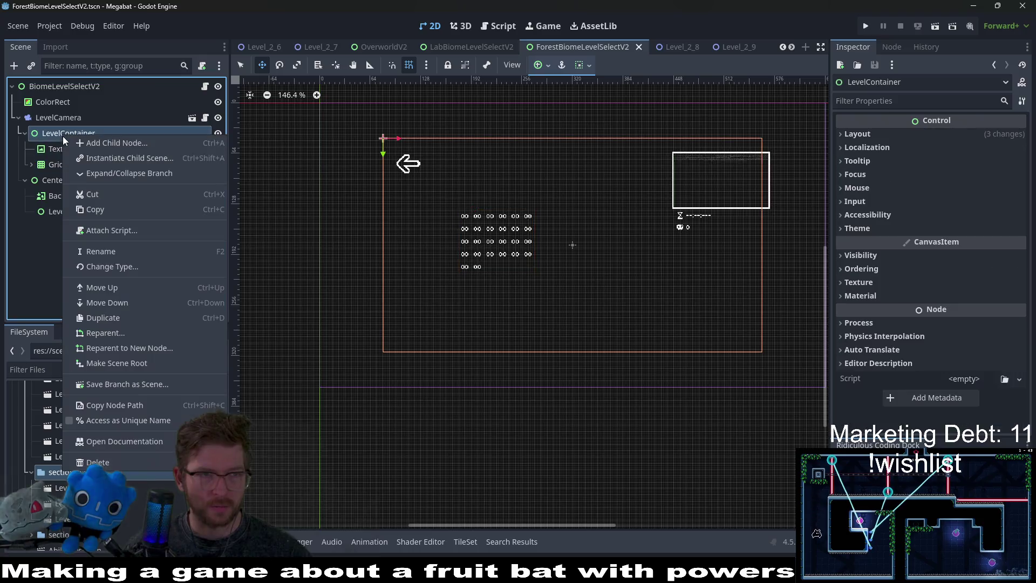
{"action": "left_click", "coordinate": [115, 144]}
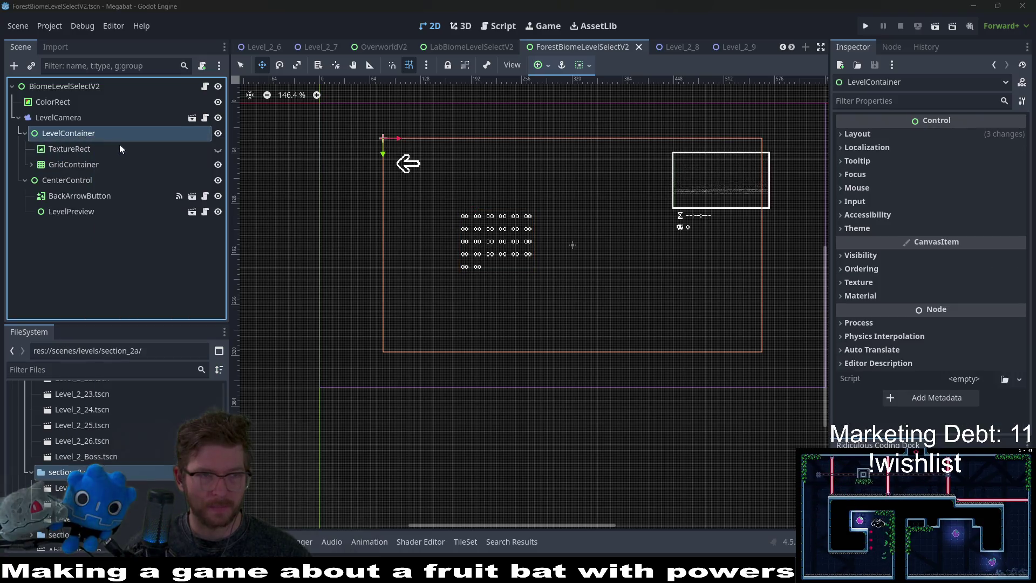
{"action": "type", "text": "gridcon"}
{"action": "key", "text": "Return"}
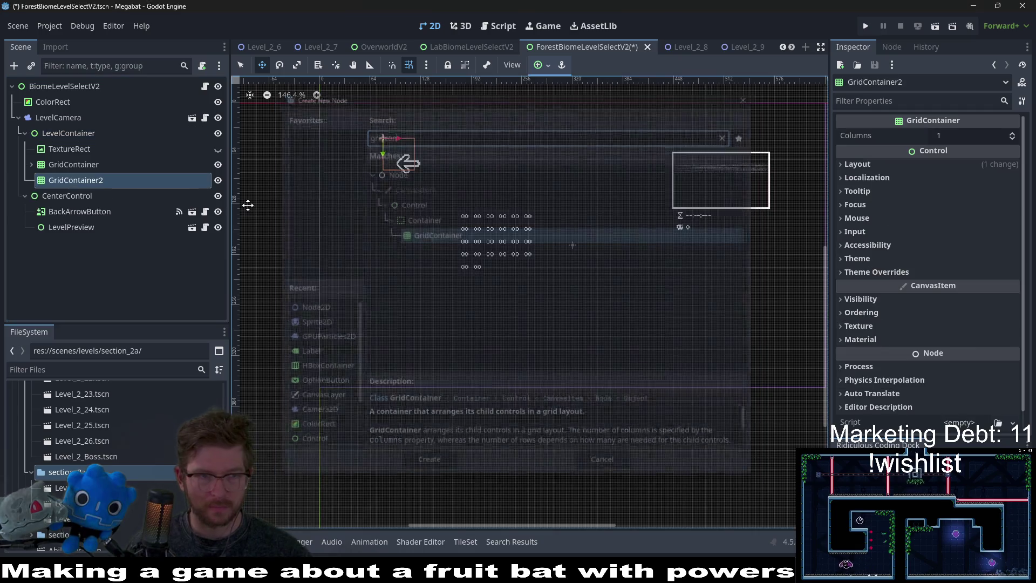
Cancel adding a child to GridContainer2 and switch to the LabBiomeLevelSelectV2 scene.
{"action": "right_click", "coordinate": [100, 186]}
{"action": "left_click", "coordinate": [102, 189]}
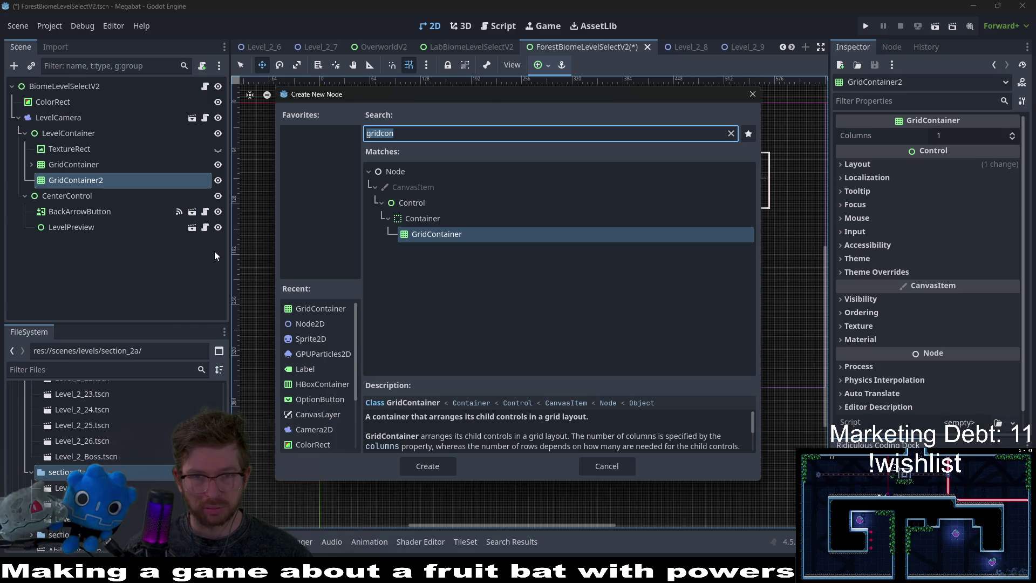
{"action": "key", "text": "Escape"}
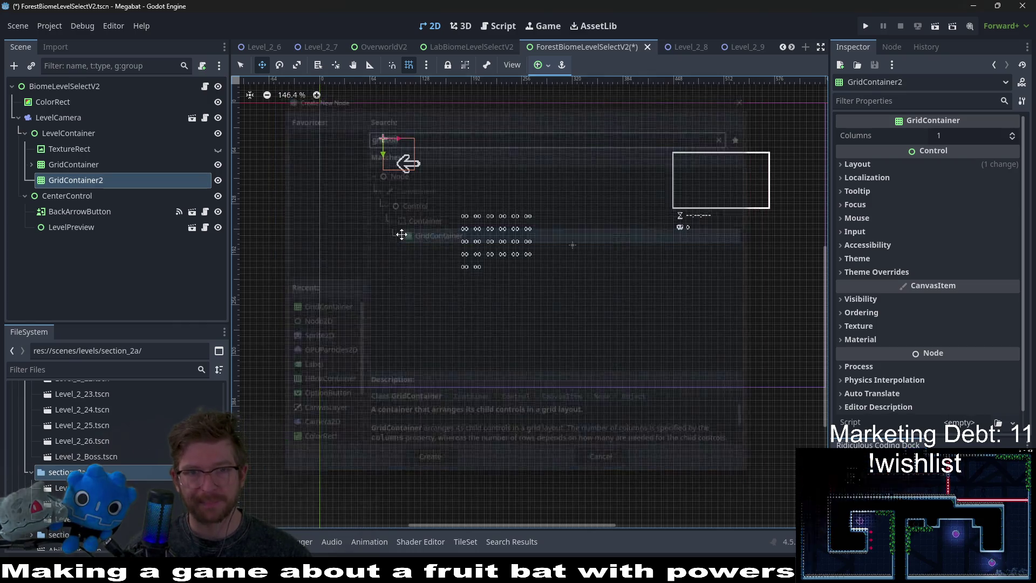
{"action": "left_click", "coordinate": [452, 49]}
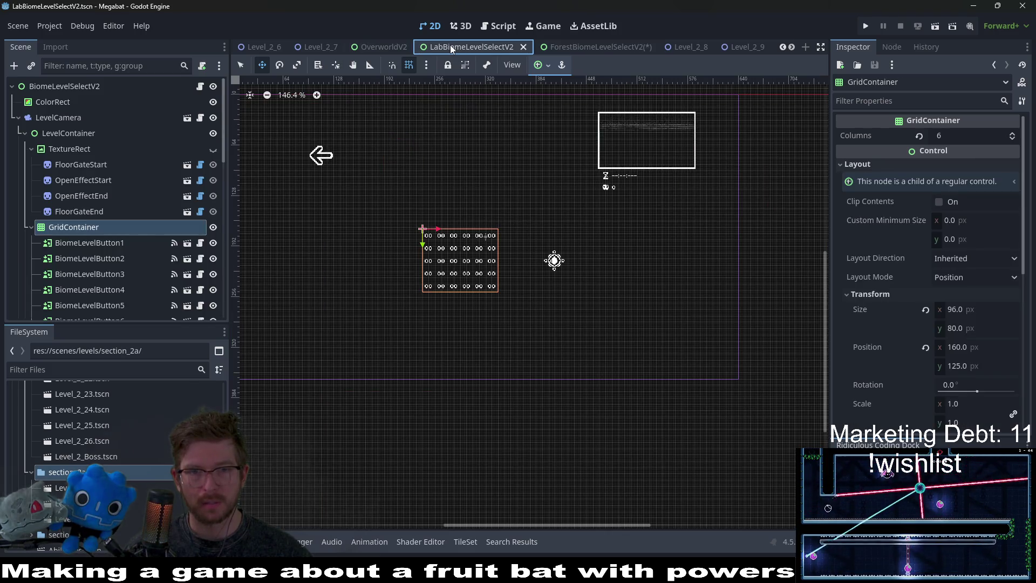
Copy BiomeLevelButtonBoss from the Lab scene and paste it under the Forest scene's GridContainer2.
{"action": "scroll", "coordinate": [88, 236], "scroll_direction": "down", "scroll_amount": 10}
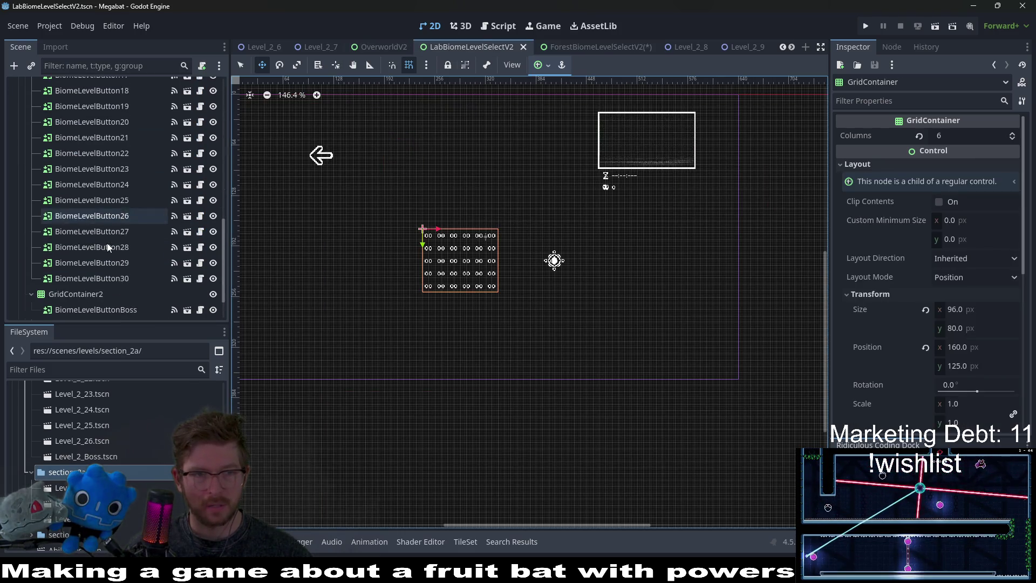
{"action": "left_click", "coordinate": [102, 265]}
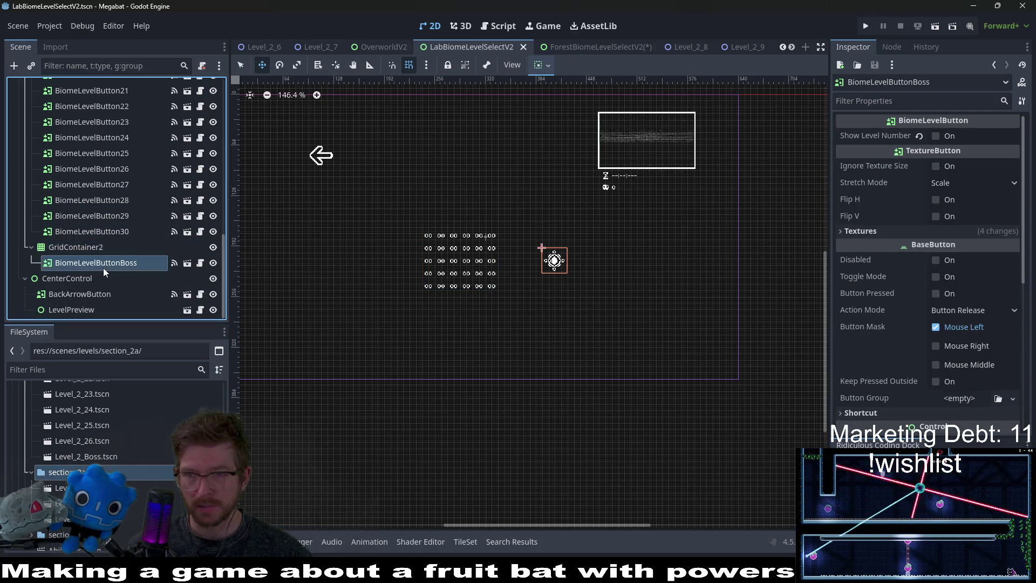
{"action": "right_click", "coordinate": [95, 268]}
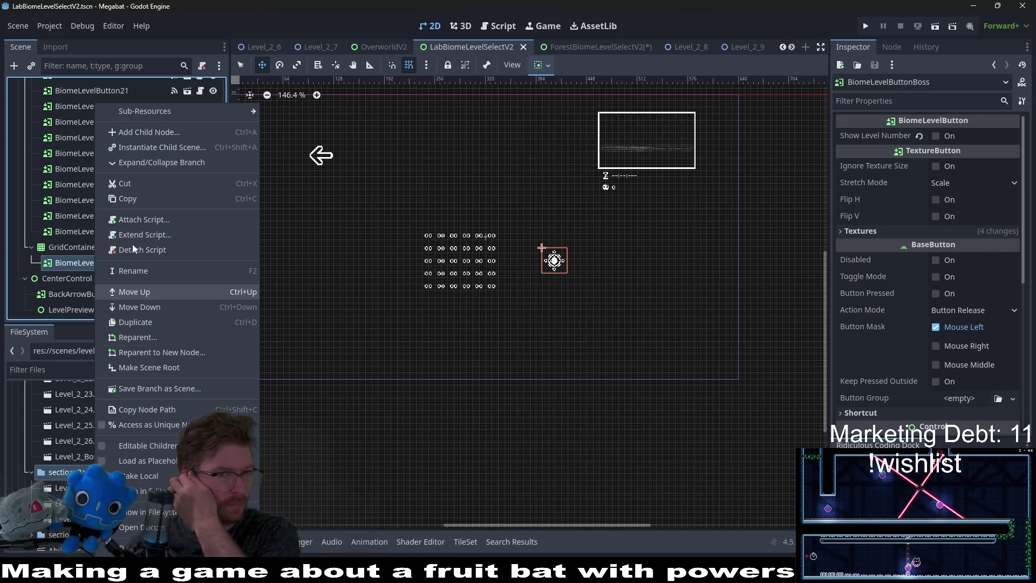
{"action": "left_click", "coordinate": [131, 199]}
{"action": "left_click", "coordinate": [578, 52]}
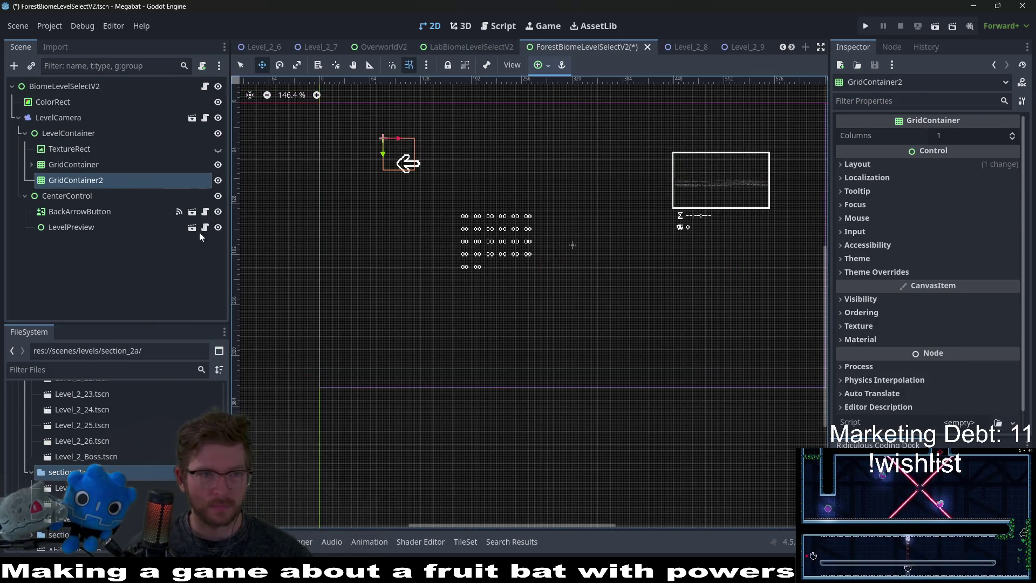
{"action": "right_click", "coordinate": [96, 184]}
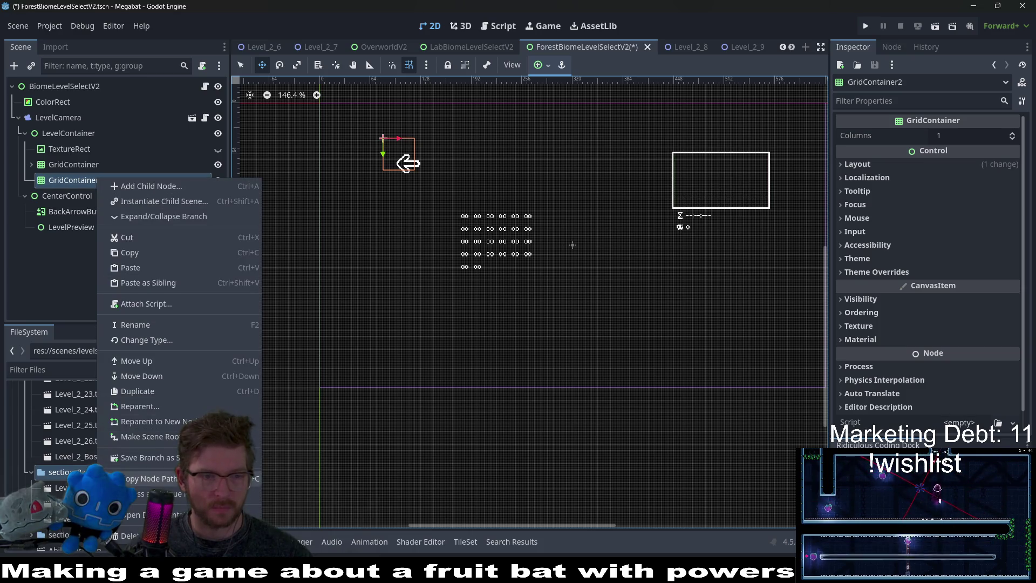
{"action": "left_click", "coordinate": [147, 268]}
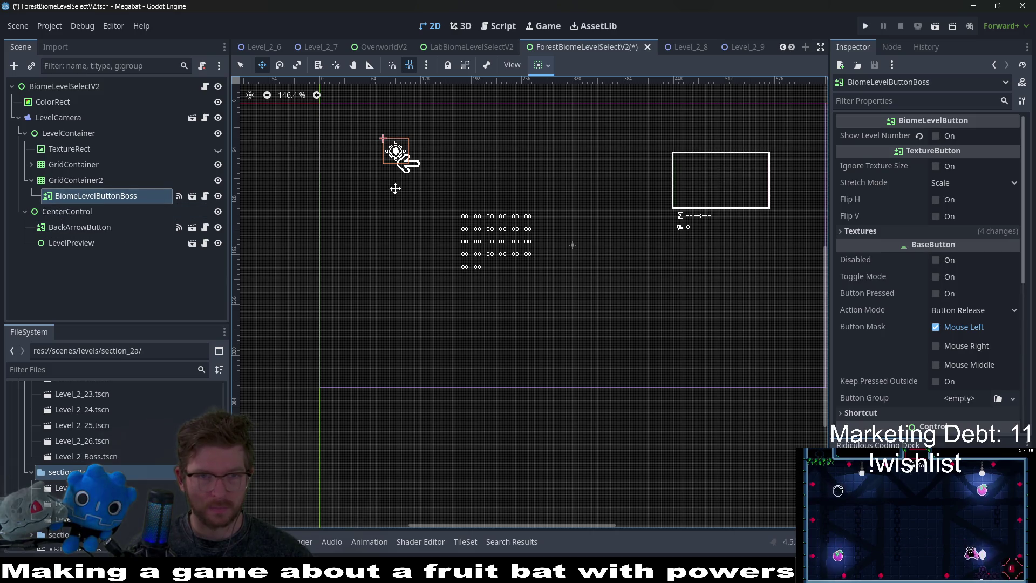
Move GridContainer2 to the right of the level grid and save the Forest scene.
{"action": "left_click", "coordinate": [99, 182]}
{"action": "left_click_drag", "start_coordinate": [396, 152], "coordinate": [601, 235]}
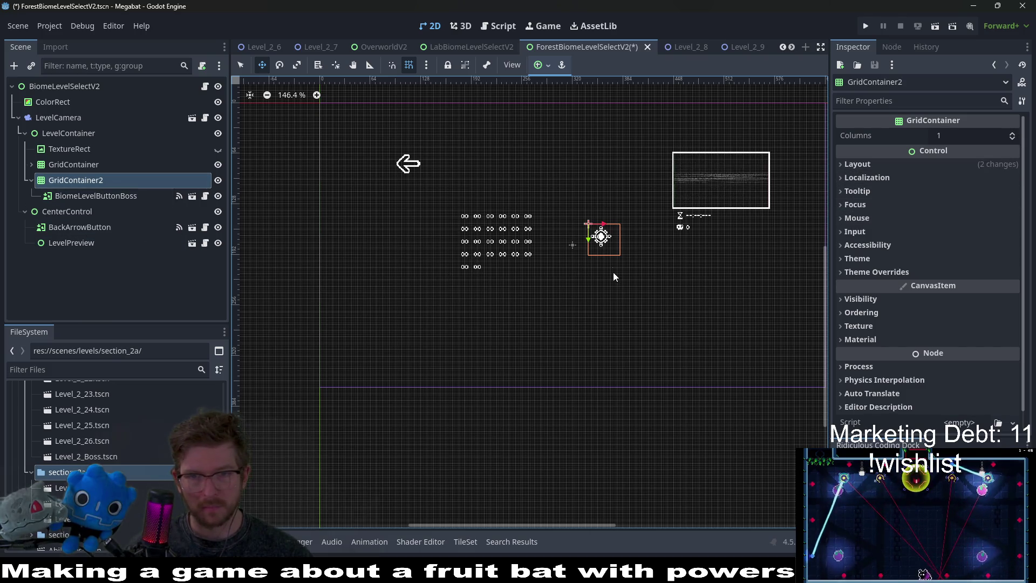
{"action": "key", "text": "q"}
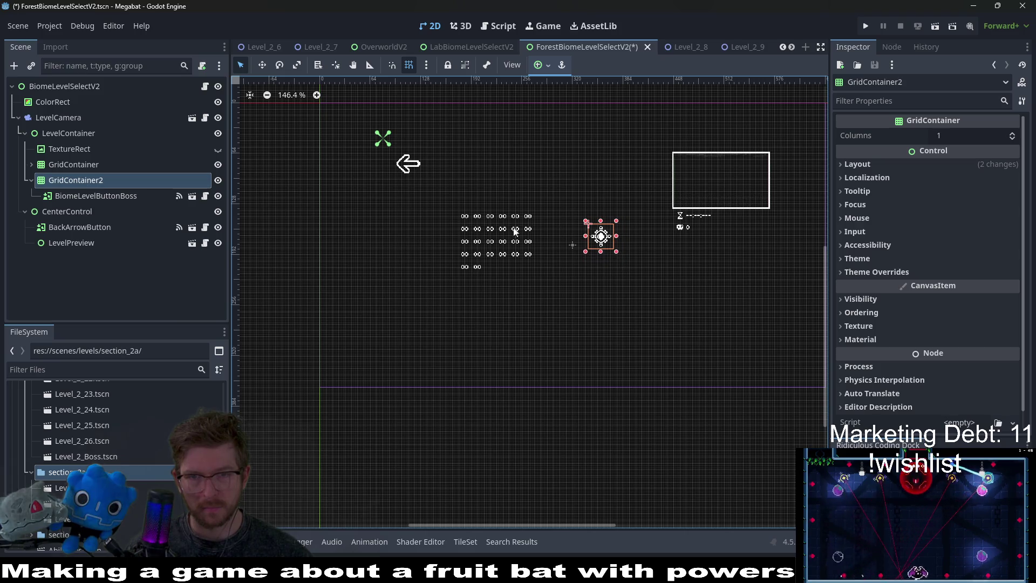
{"action": "left_click", "coordinate": [79, 195]}
{"action": "key", "text": "ctrl+s"}
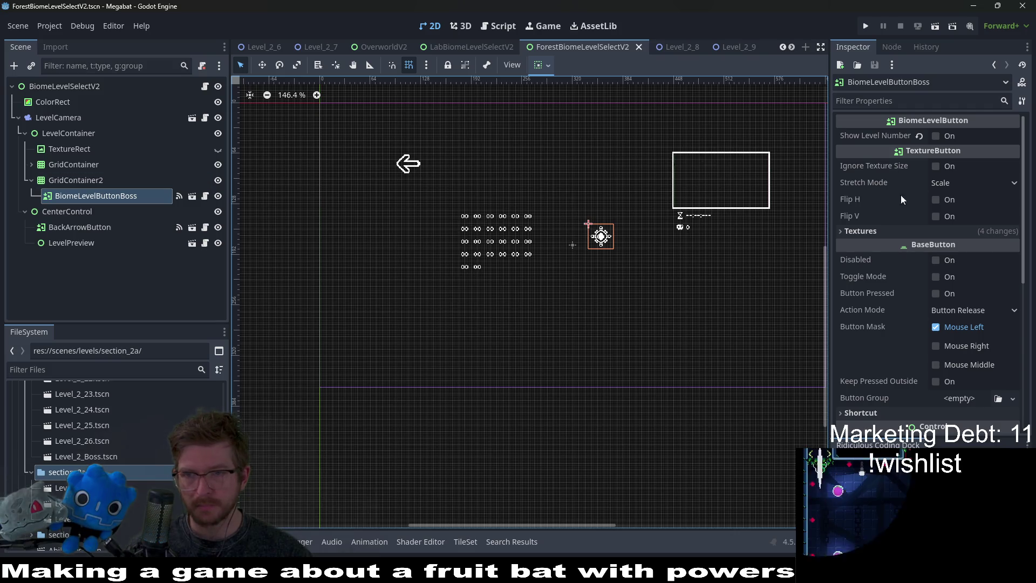
{"action": "scroll", "coordinate": [907, 246], "scroll_direction": "down", "scroll_amount": 5}
{"action": "scroll", "coordinate": [906, 246], "scroll_direction": "up", "scroll_amount": 5}
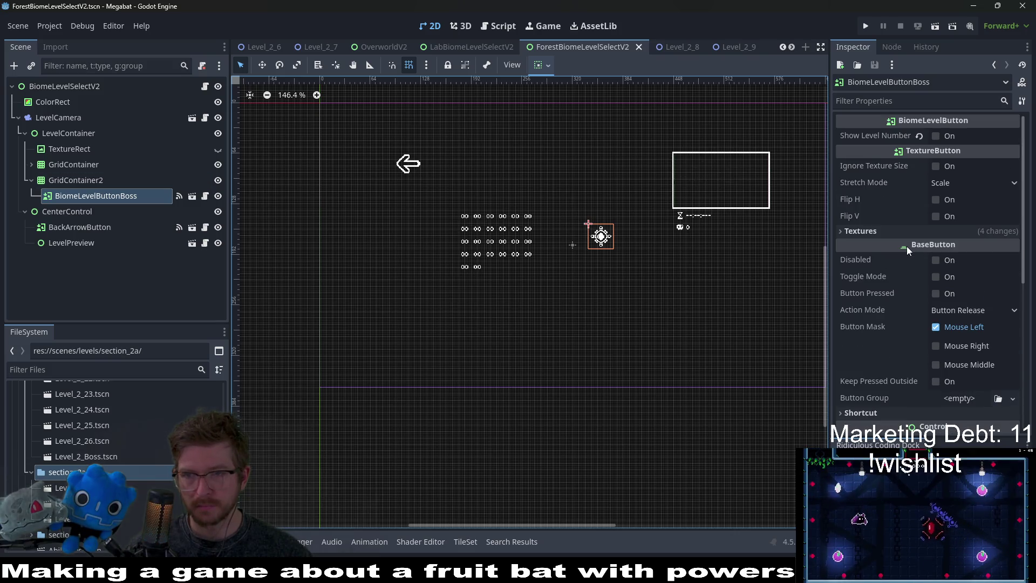
Check the boss button's textures, then in OverworldV2 drag the BiomeButton1A dome left and down.
{"action": "left_click", "coordinate": [878, 233]}
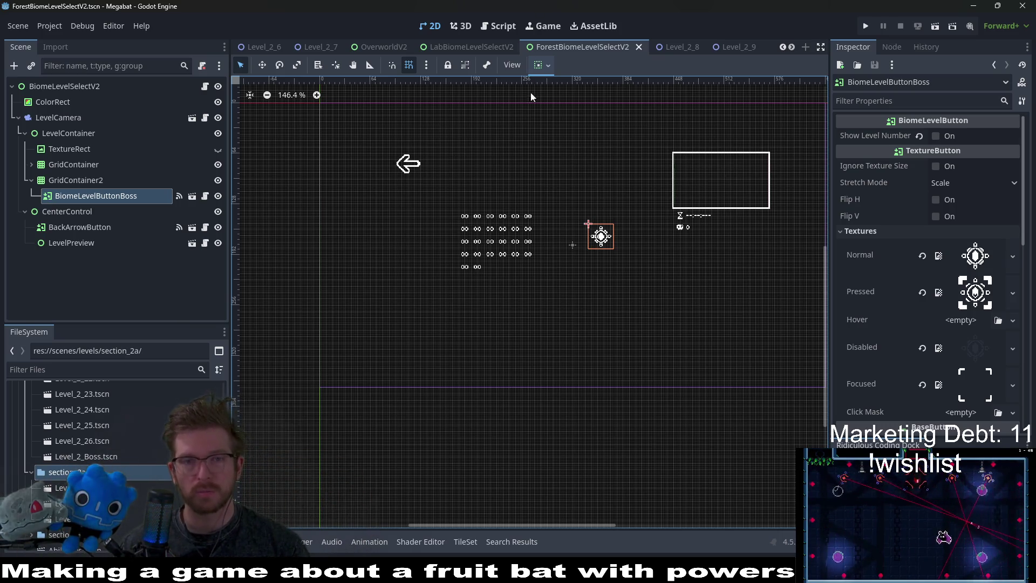
{"action": "left_click", "coordinate": [479, 48]}
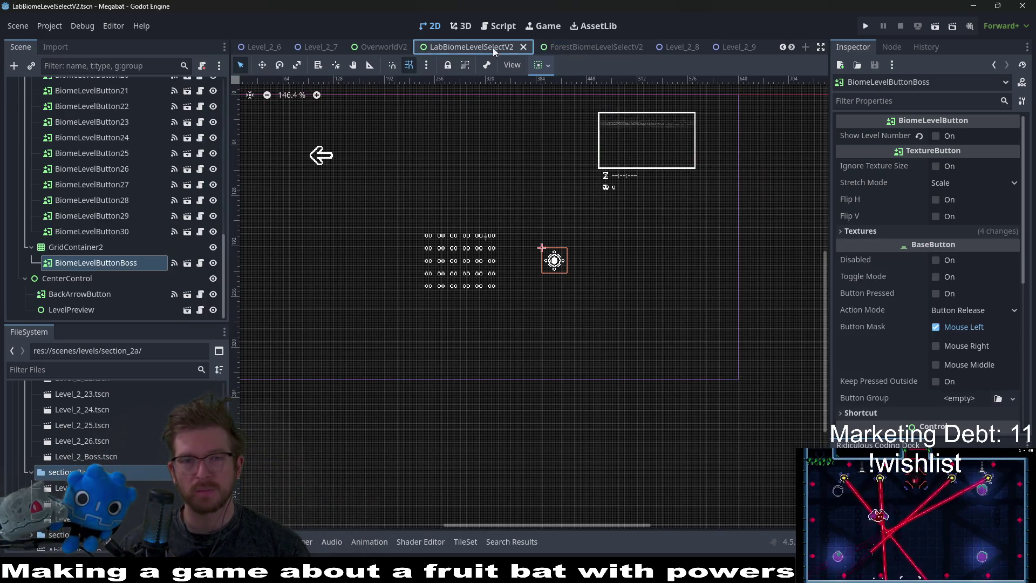
{"action": "left_click", "coordinate": [576, 48]}
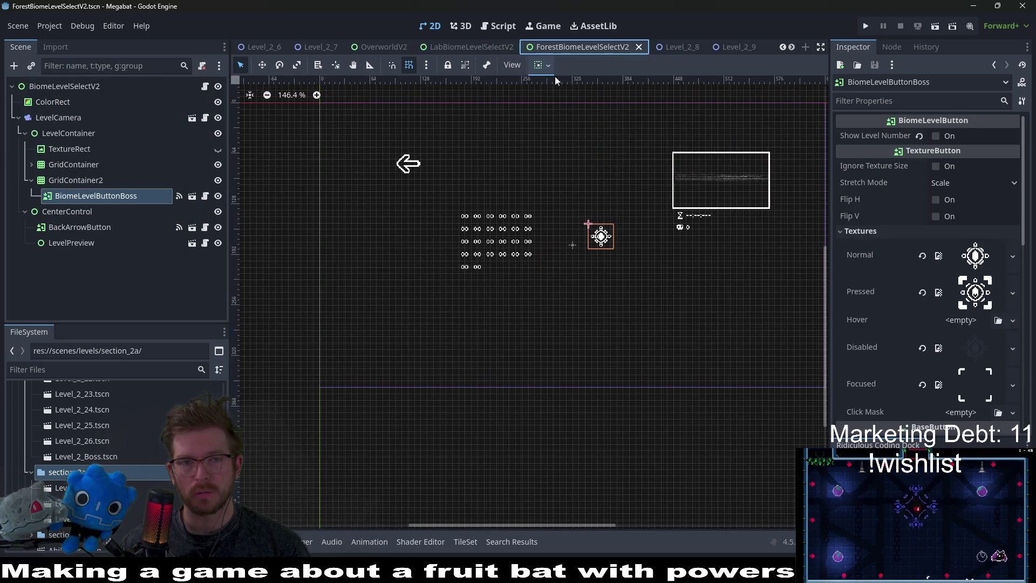
{"action": "left_click", "coordinate": [394, 48]}
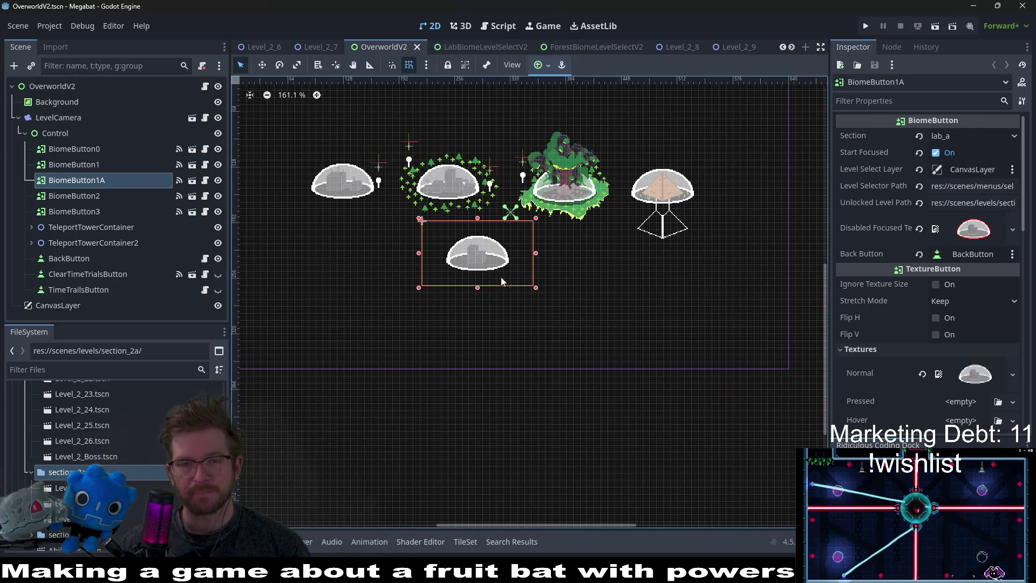
{"action": "left_click_drag", "start_coordinate": [501, 257], "coordinate": [408, 270]}
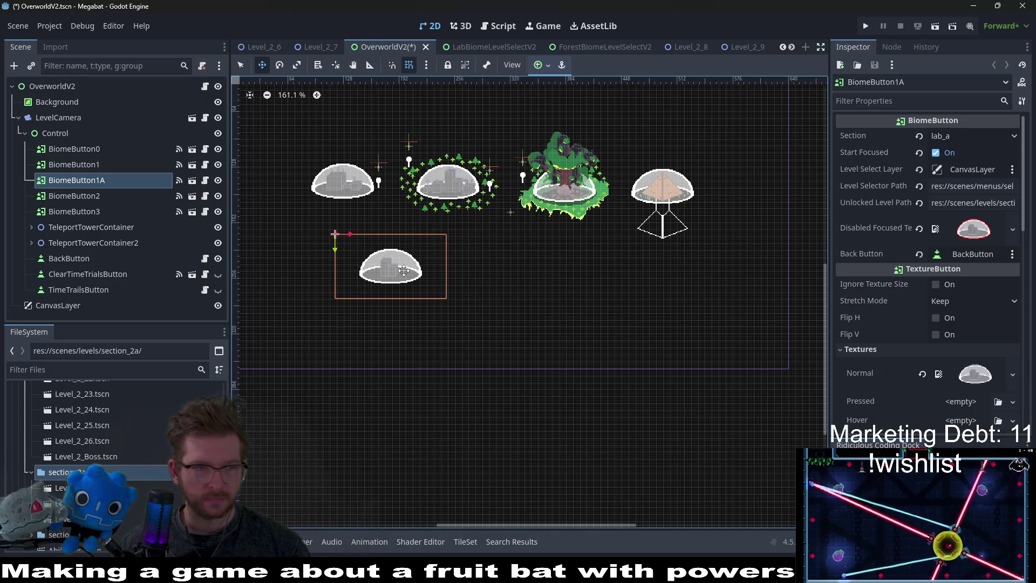
Duplicate BiomeButton1A as BiomeButton1A2 above BiomeButton3, placing its dome to the right, then open BiomeButton.gd.
{"action": "key", "text": "ctrl+d"}
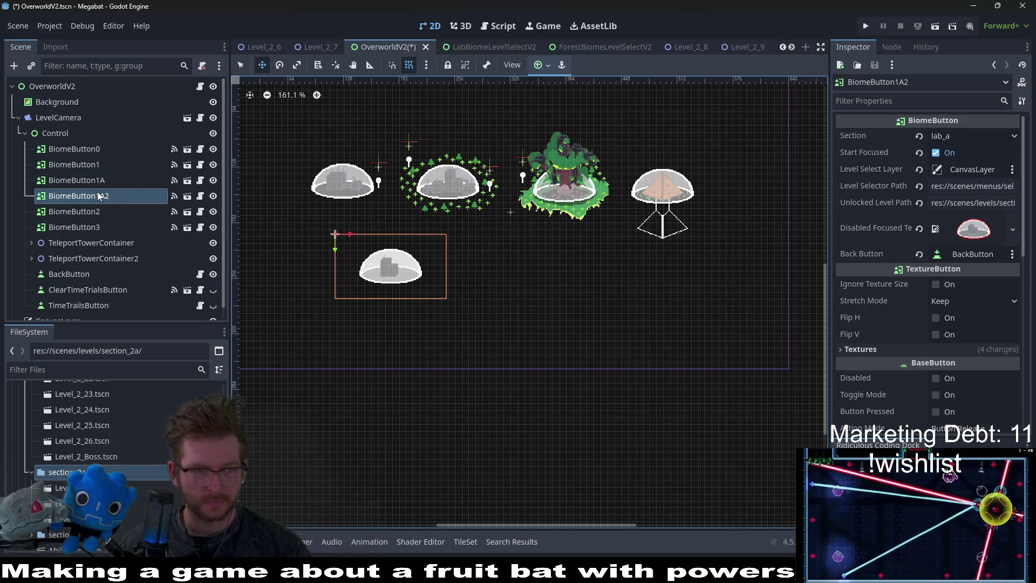
{"action": "left_click_drag", "start_coordinate": [102, 200], "coordinate": [135, 220]}
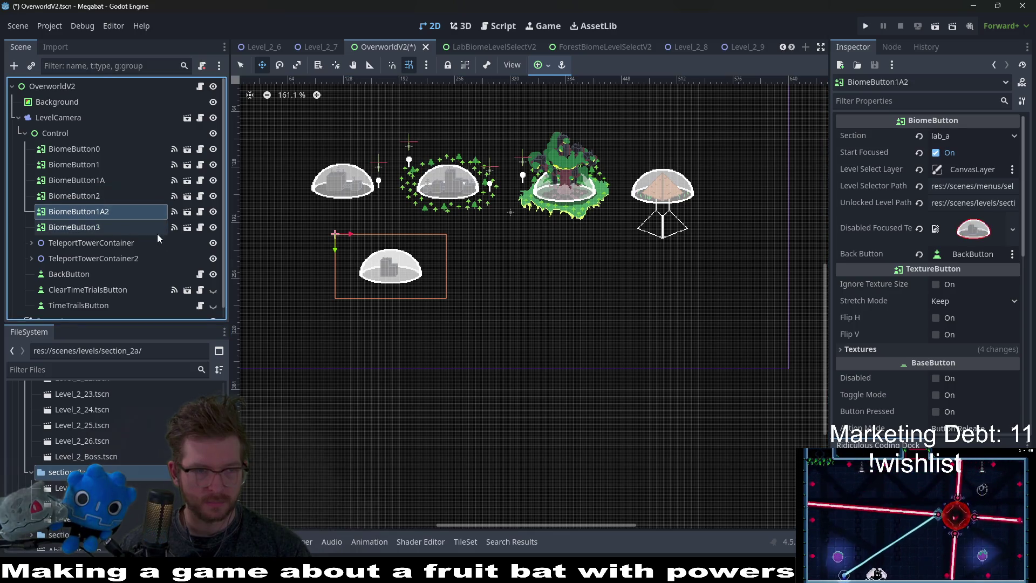
{"action": "left_click_drag", "start_coordinate": [391, 268], "coordinate": [568, 269]}
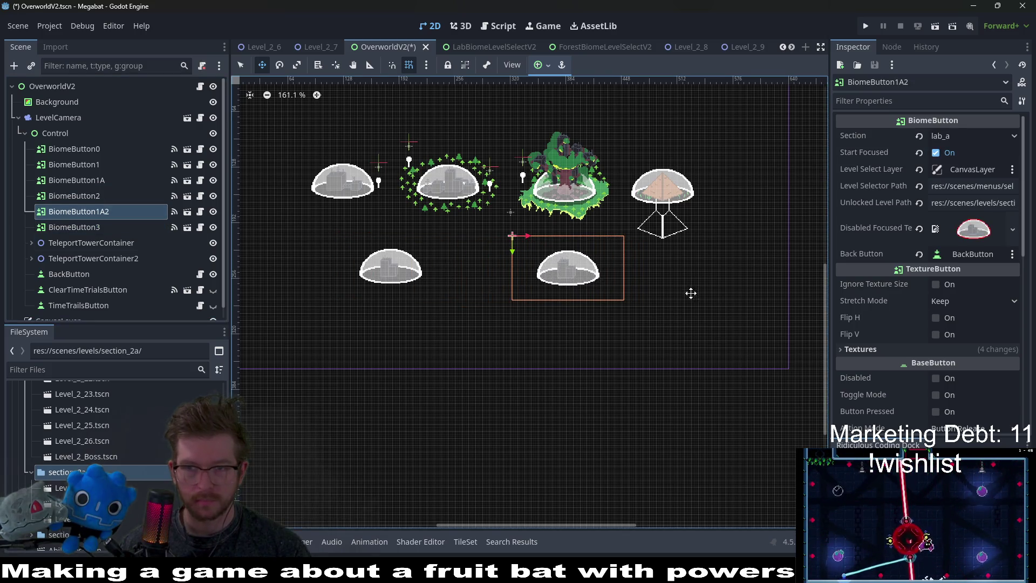
{"action": "left_click", "coordinate": [972, 136]}
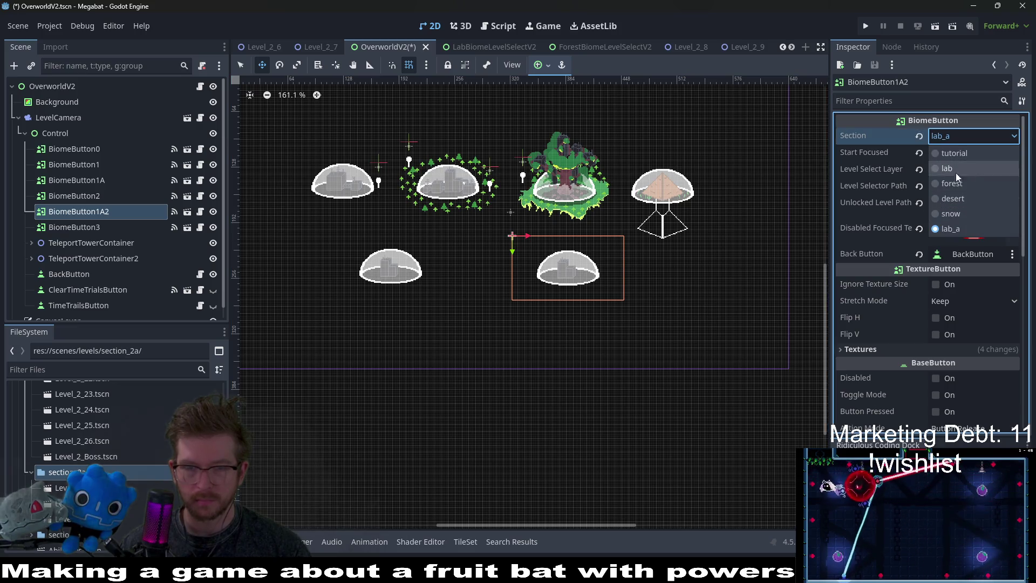
{"action": "key", "text": "Escape"}
{"action": "left_click", "coordinate": [200, 212]}
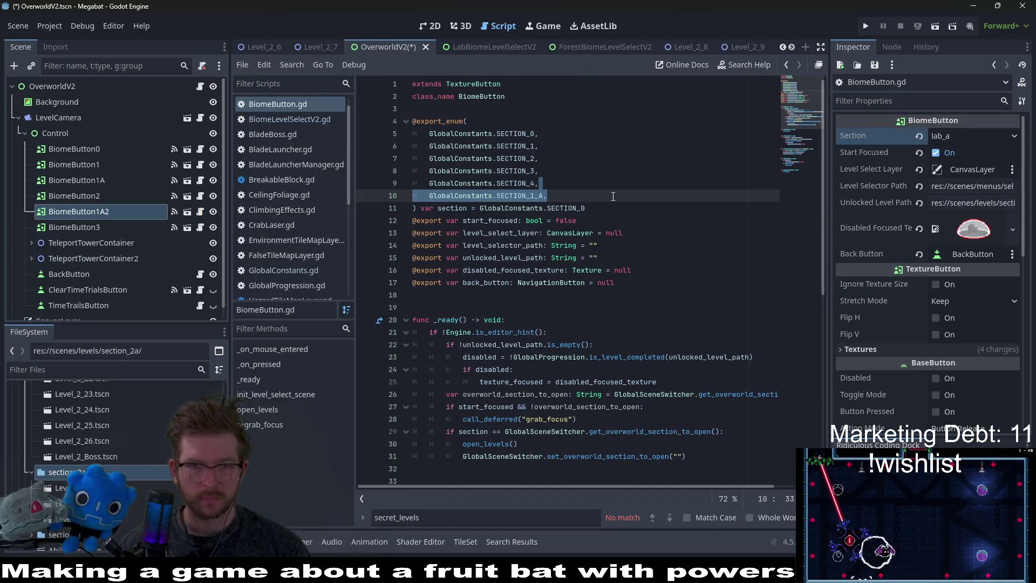
Add a SECTION_2_A entry to the section enum in BiomeButton.gd and save the script.
{"action": "left_click", "coordinate": [560, 196]}
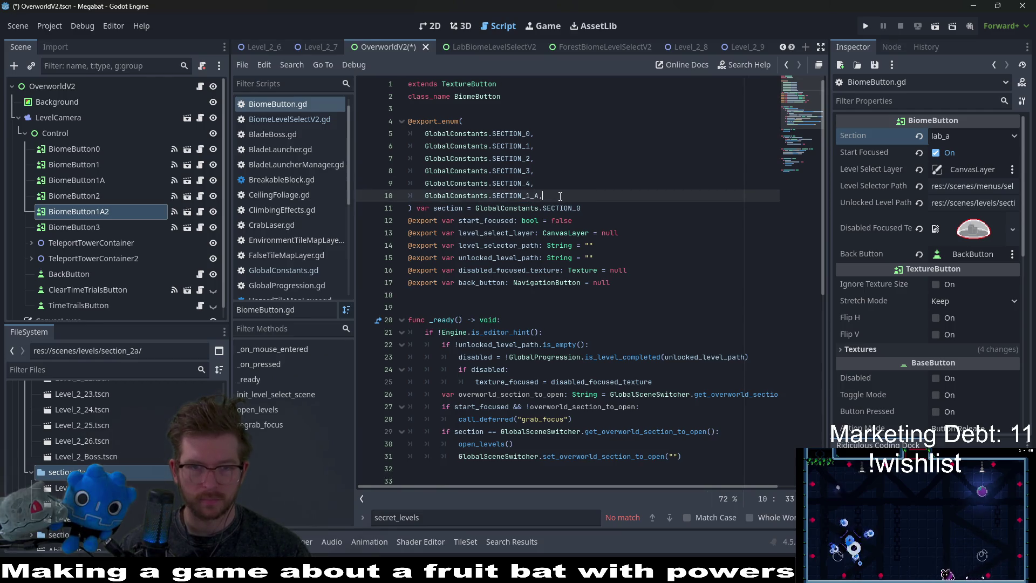
{"action": "key", "text": "Return"}
{"action": "key", "text": "ctrl+v"}
{"action": "key", "text": "Left"}
{"action": "key", "text": "BackSpace"}
{"action": "key", "text": "BackSpace"}
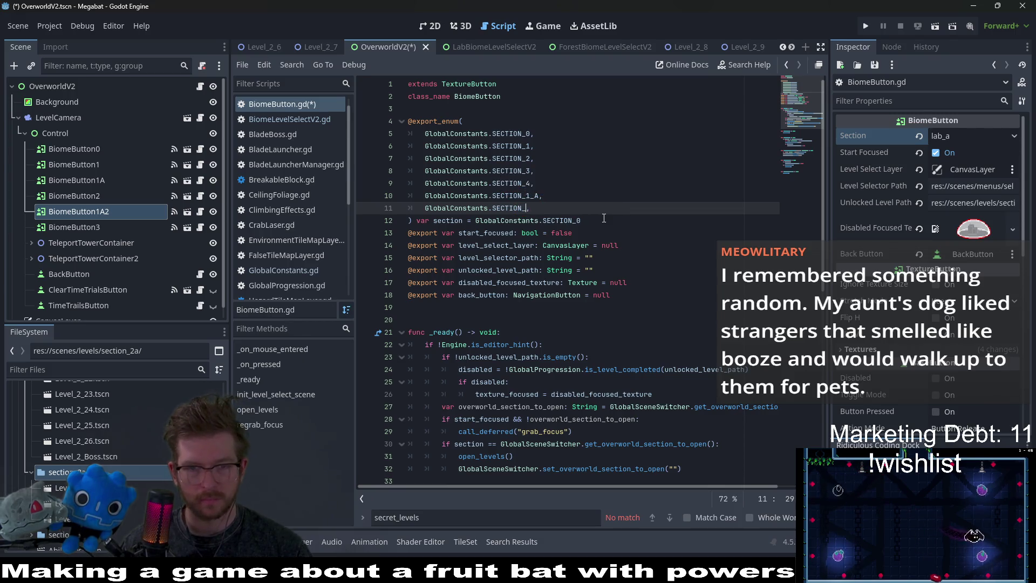
{"action": "type", "text": "2"}
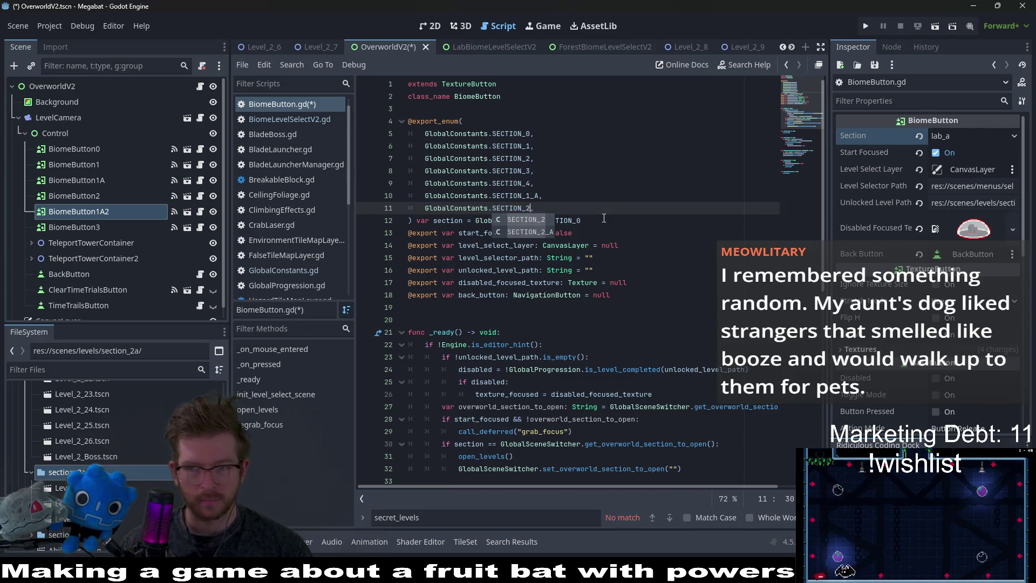
{"action": "key", "text": "Down"}
{"action": "key", "text": "Return"}
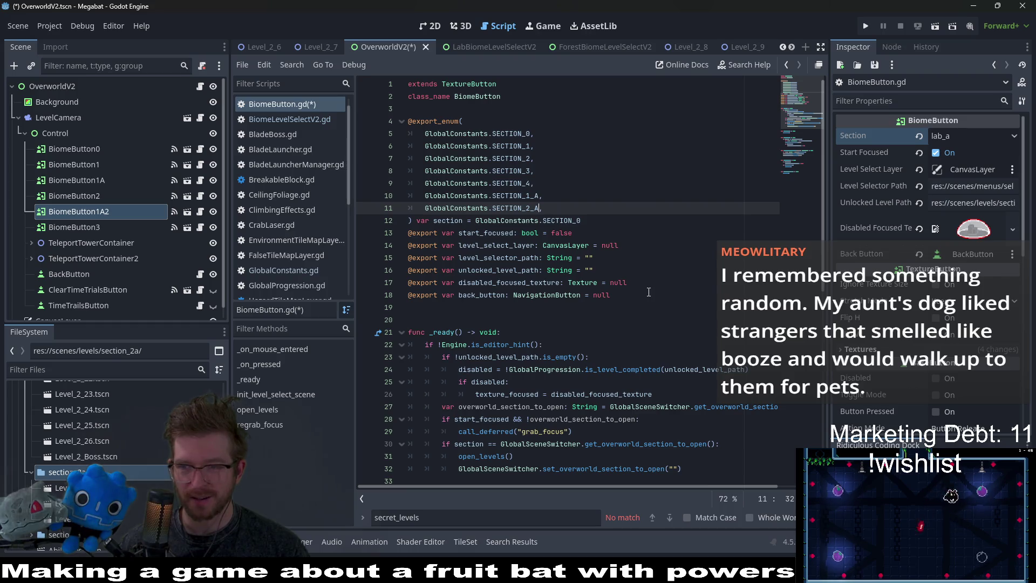
{"action": "left_click", "coordinate": [573, 207]}
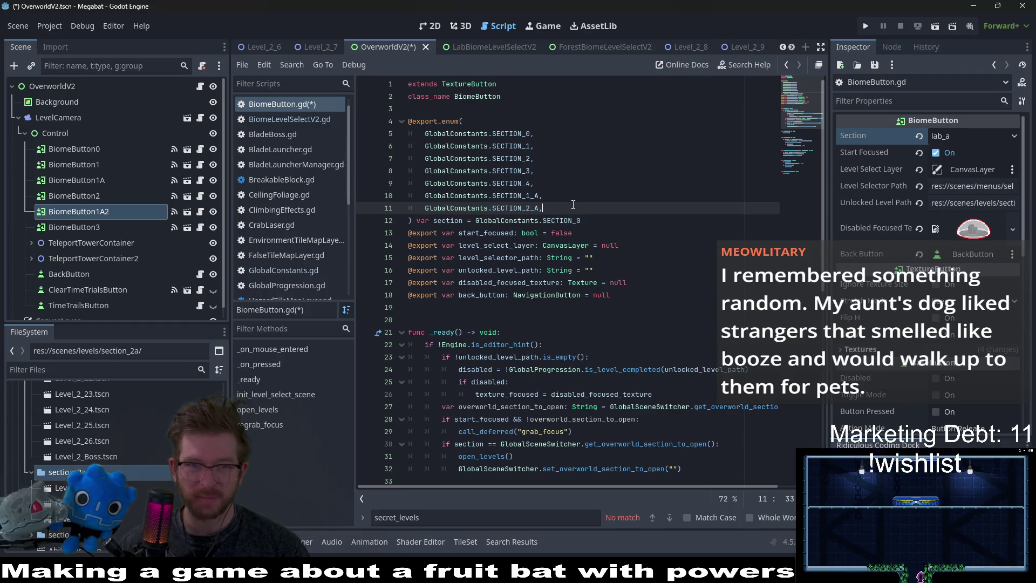
{"action": "left_click", "coordinate": [693, 184]}
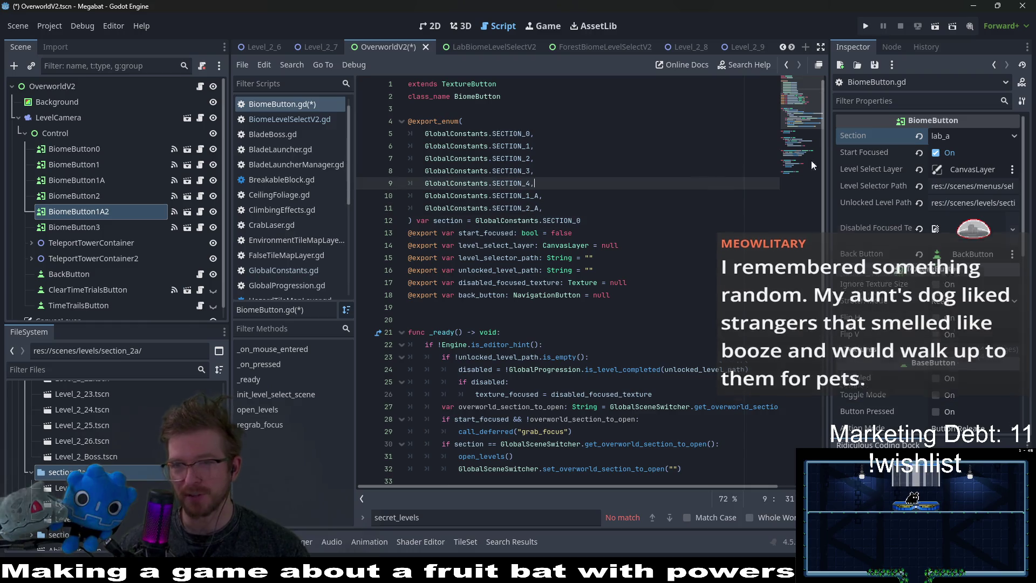
{"action": "key", "text": "ctrl+s"}
Set BiomeButton1A2's Section to forest_a, save OverworldV2, and widen the Inspector.
{"action": "left_click", "coordinate": [979, 134]}
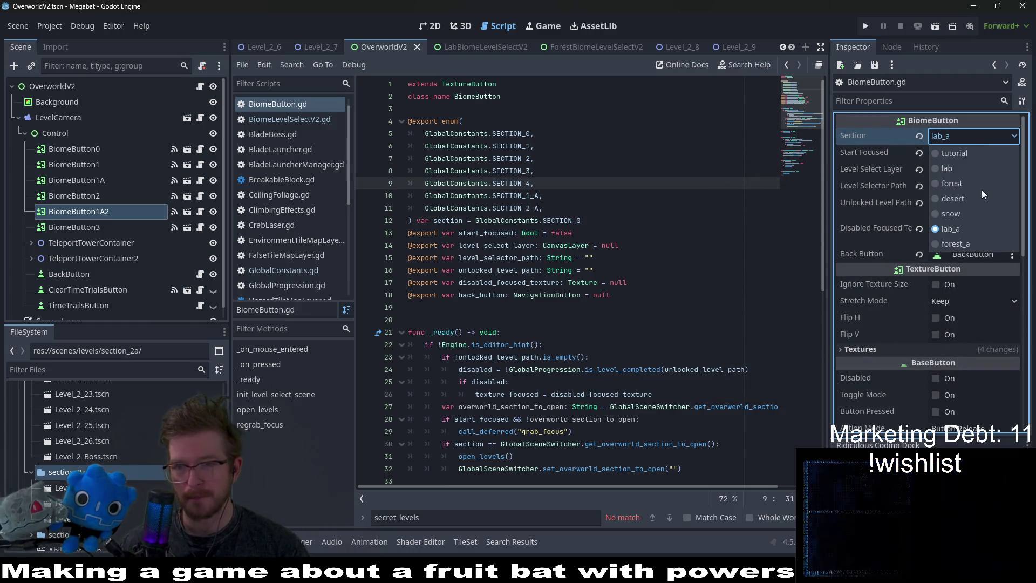
{"action": "left_click", "coordinate": [976, 245]}
{"action": "key", "text": "ctrl+s"}
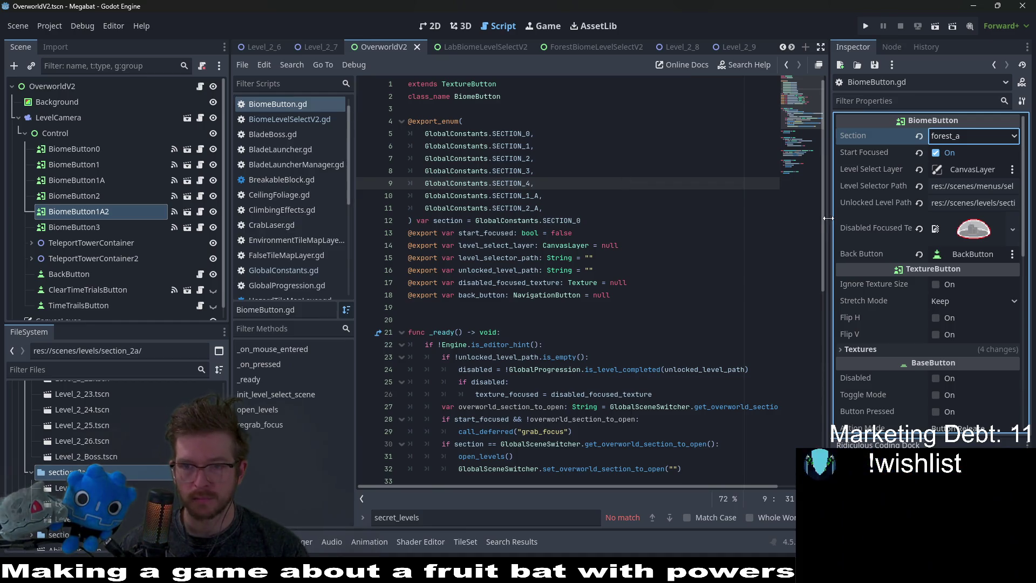
{"action": "left_click_drag", "start_coordinate": [828, 218], "coordinate": [667, 218]}
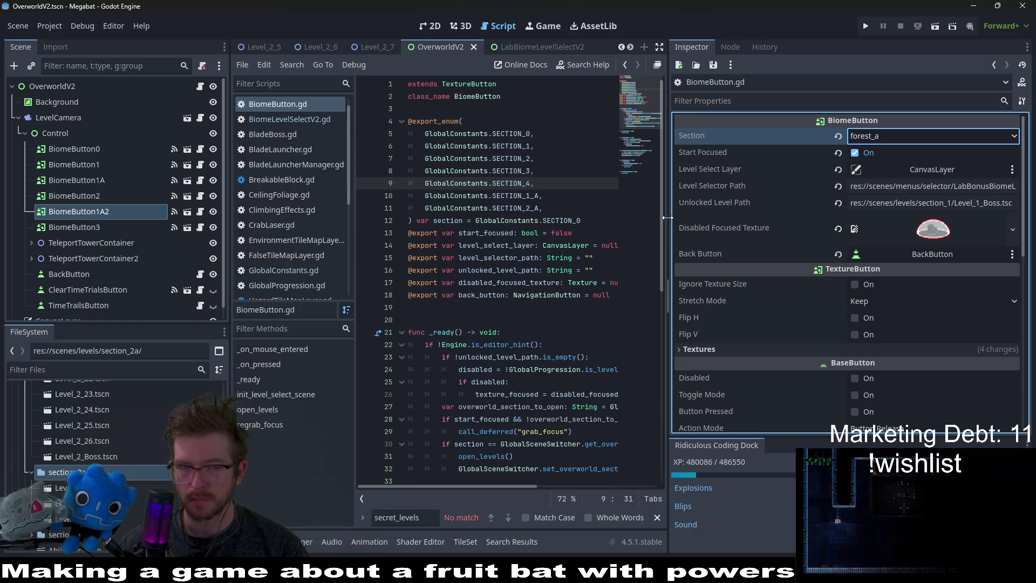
Change the Unlocked Level Path to section_2/Level_2_Boss.tscn, save, and filter FileSystem for 'labbon'.
{"action": "left_click", "coordinate": [976, 205]}
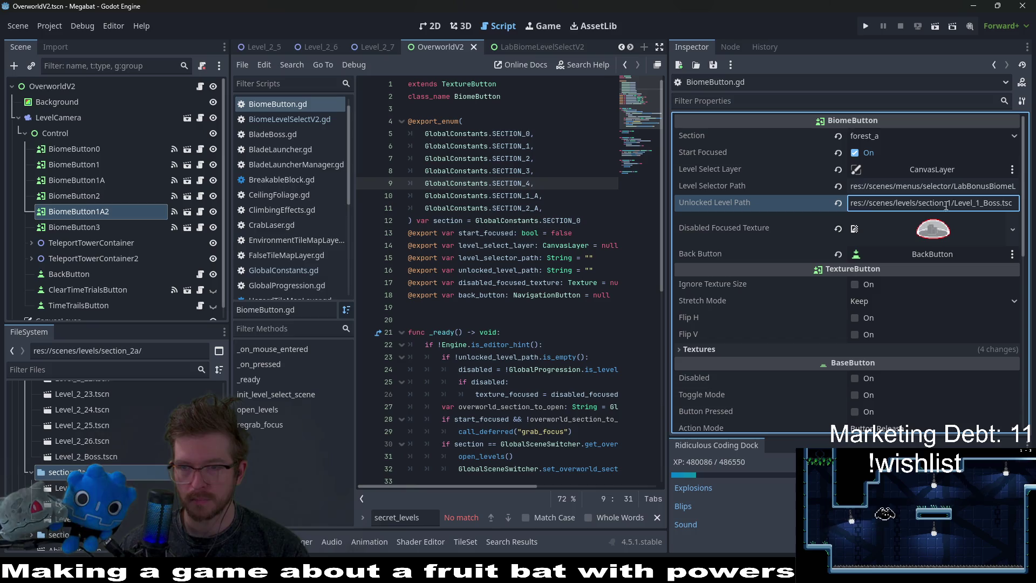
{"action": "key", "text": "Delete"}
{"action": "type", "text": "2"}
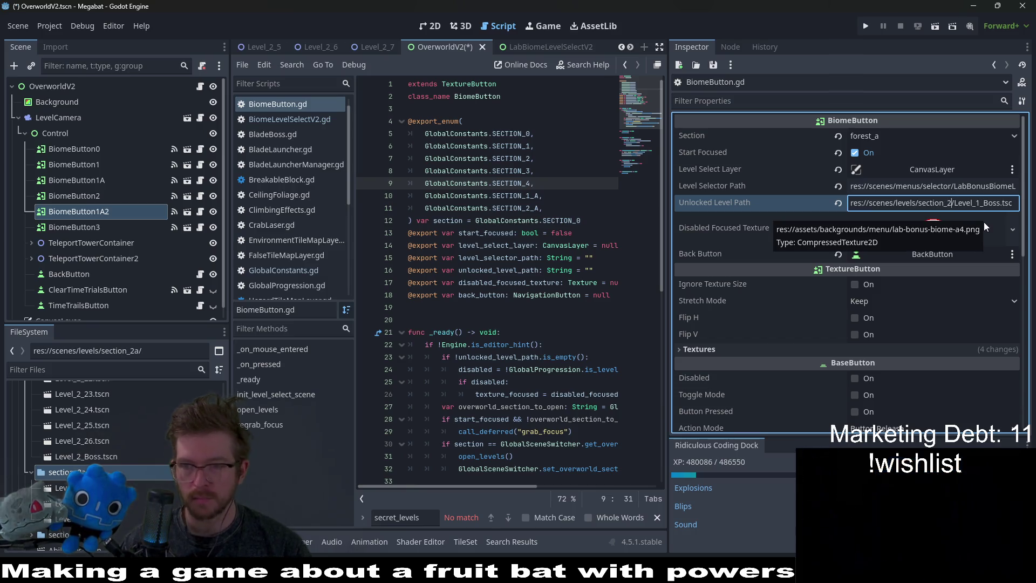
{"action": "key", "text": "BackSpace"}
{"action": "type", "text": "2"}
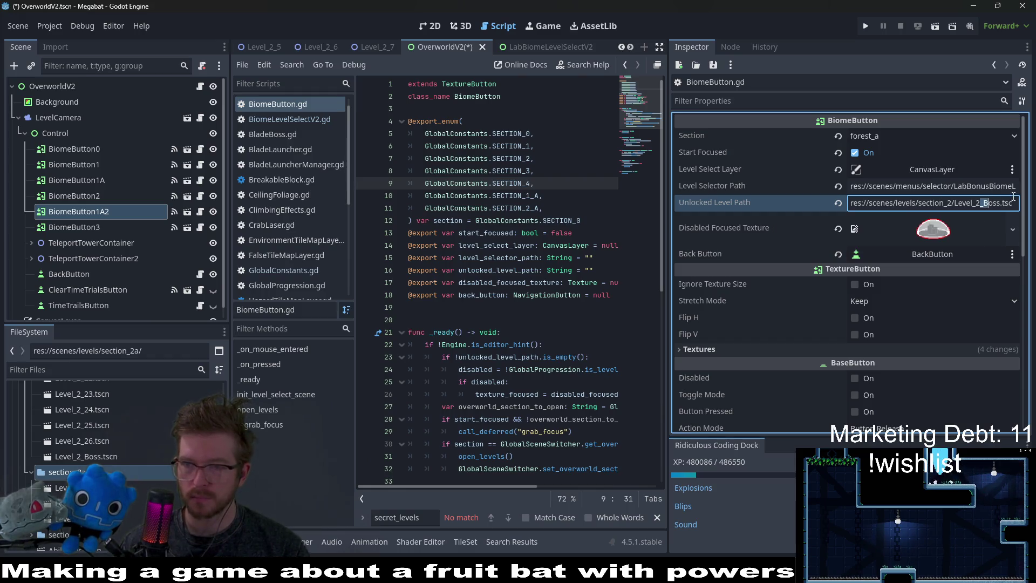
{"action": "left_click_drag", "start_coordinate": [1009, 198], "coordinate": [1016, 202]}
{"action": "key", "text": "ctrl+s"}
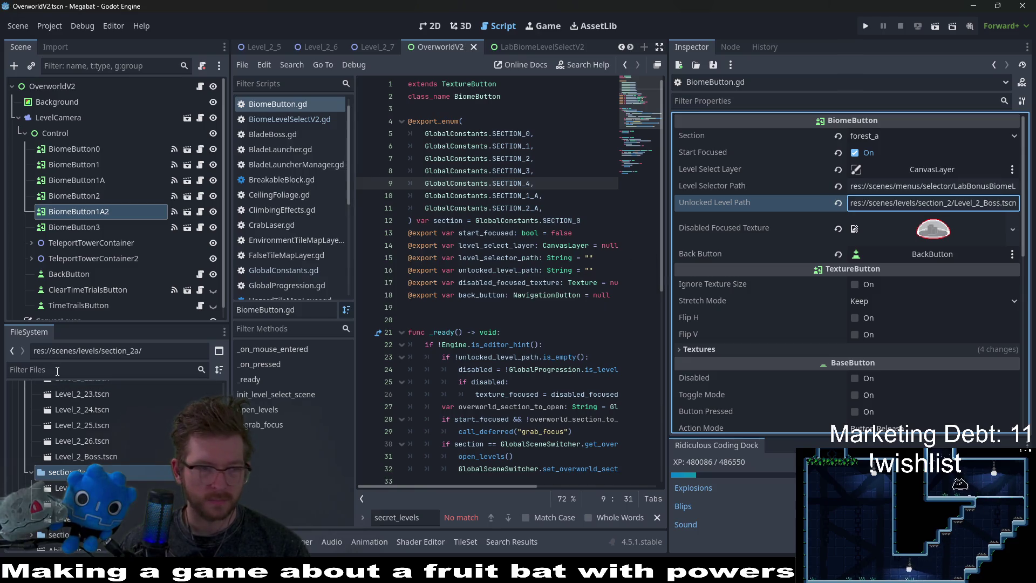
{"action": "left_click", "coordinate": [60, 369]}
{"action": "type", "text": "labbonu"}
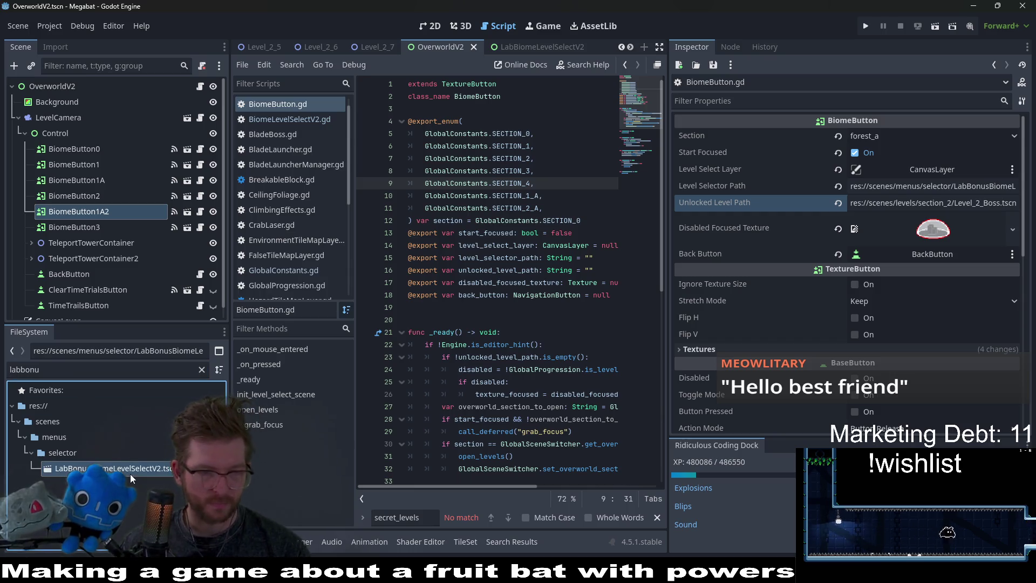
Duplicate LabBonusBiomeLevelSelectV2.tscn as ForestBonusBiomeLevelSelectV2.tscn.
{"action": "right_click", "coordinate": [131, 471]}
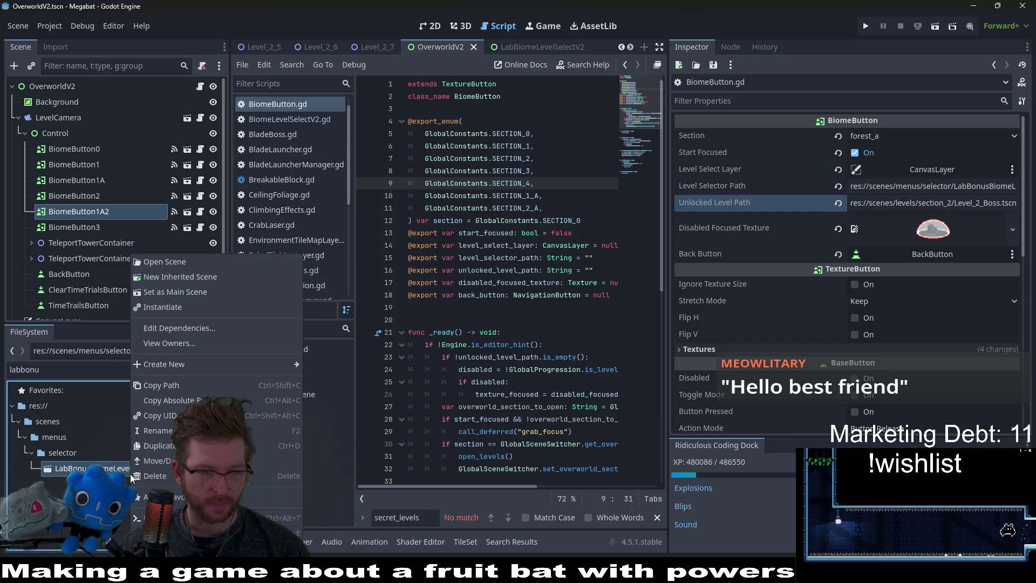
{"action": "left_click", "coordinate": [169, 446]}
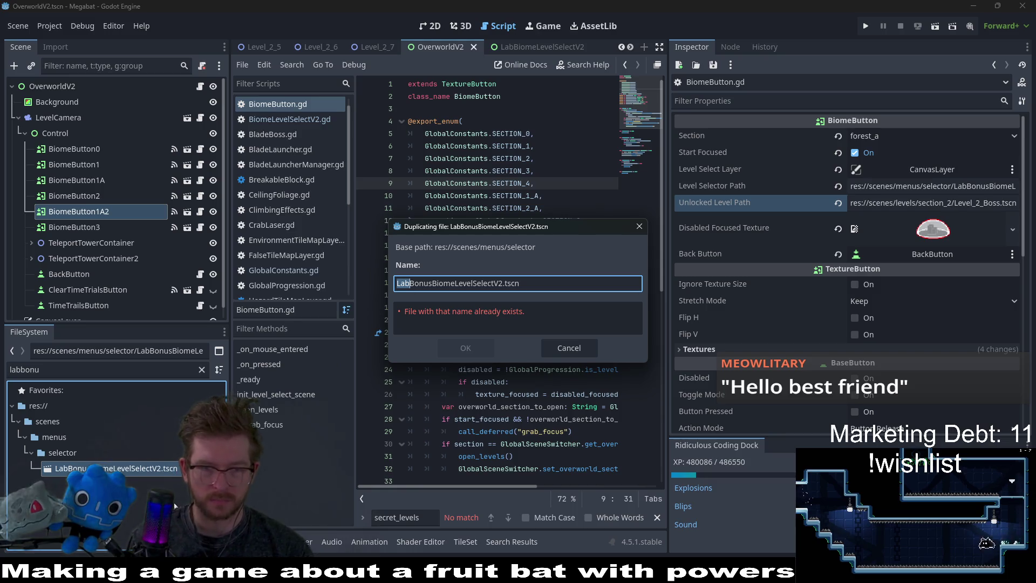
{"action": "type", "text": "Forest"}
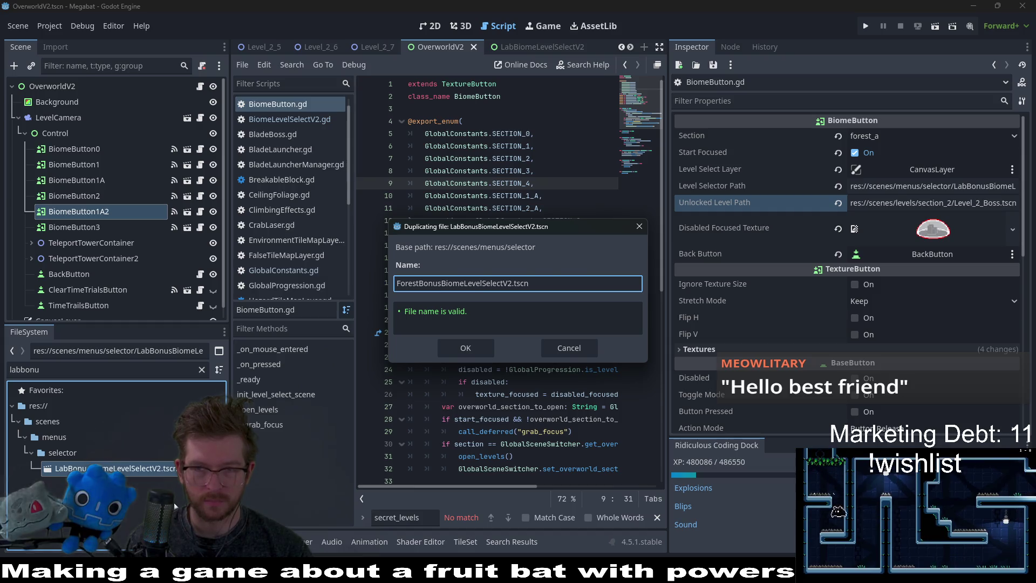
{"action": "key", "text": "Return"}
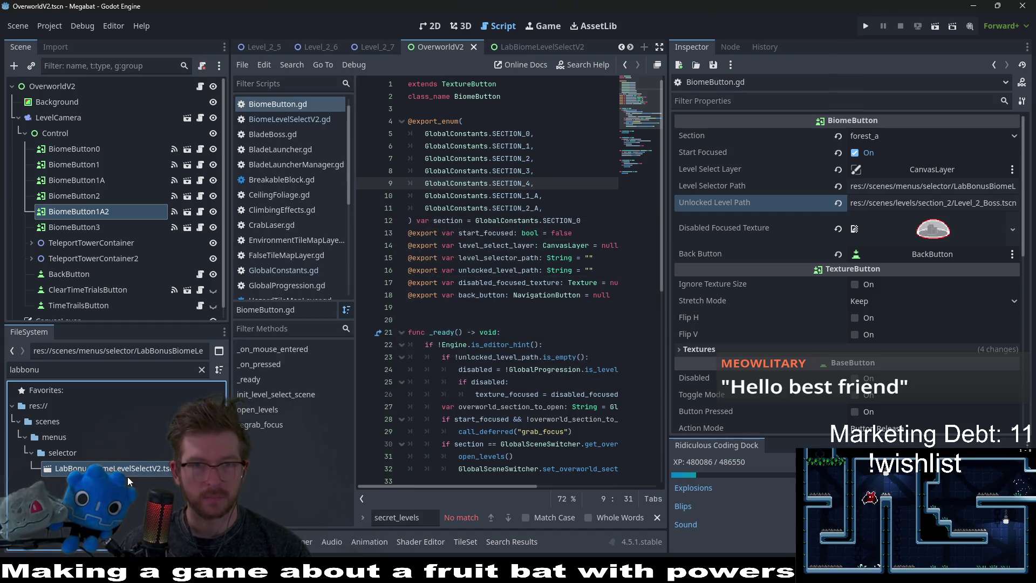
Open ForestBonusBiomeLevelSelectV2.tscn through quick scene search for 'forestbonus'.
{"action": "key", "text": "alt+shift+o"}
{"action": "type", "text": "forestbonus"}
{"action": "key", "text": "Return"}
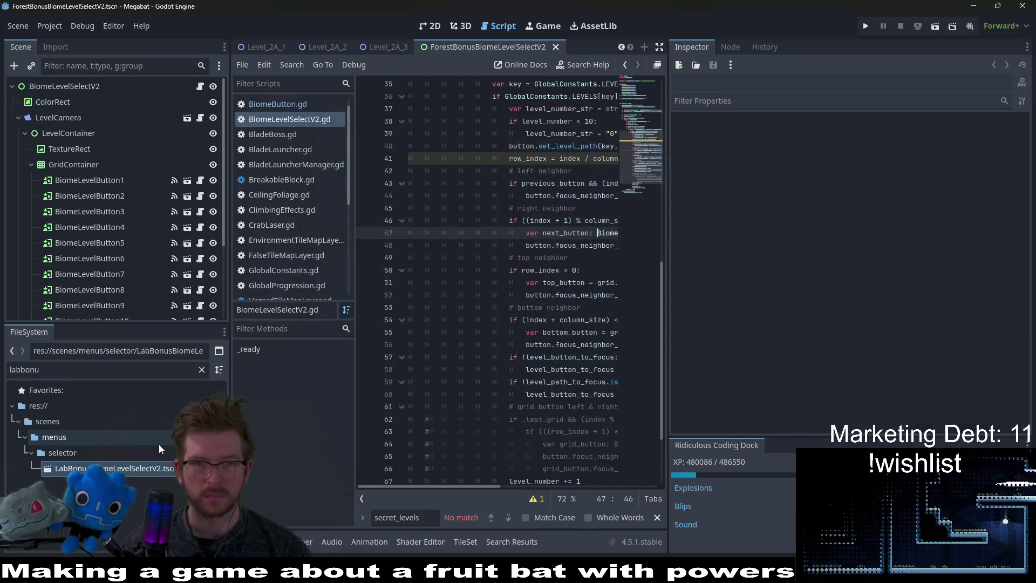
In the 2D view, delete BiomeLevelButton4 through 13, leaving buttons 1–3.
{"action": "left_click", "coordinate": [430, 25]}
{"action": "left_click_drag", "start_coordinate": [668, 221], "coordinate": [837, 205]}
{"action": "scroll", "coordinate": [95, 216], "scroll_direction": "down", "scroll_amount": 5}
{"action": "left_click", "coordinate": [106, 263]}
{"action": "scroll", "coordinate": [113, 248], "scroll_direction": "up", "scroll_amount": 3}
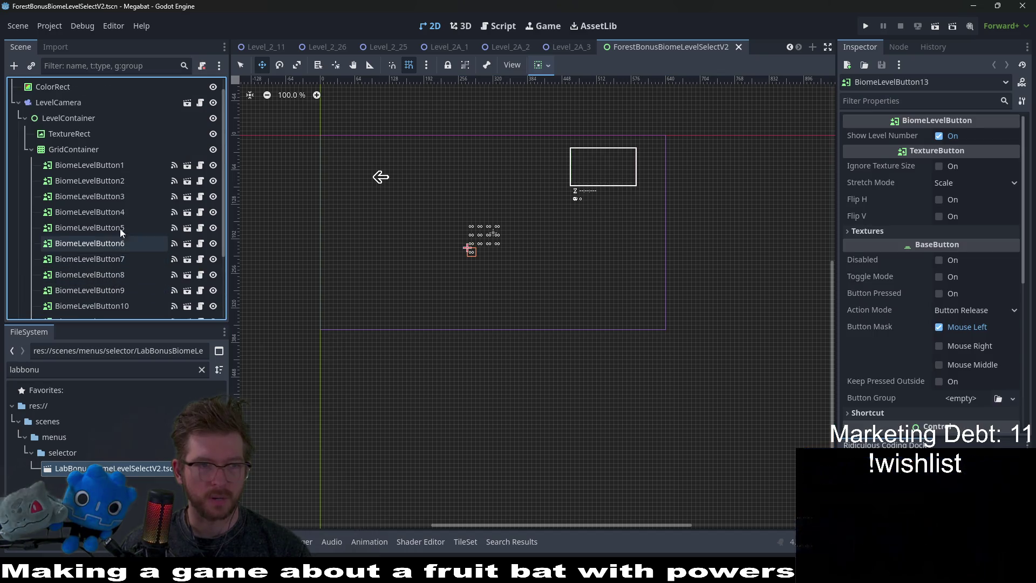
{"action": "left_click", "coordinate": [125, 215], "text": "shift"}
{"action": "key", "text": "Delete"}
{"action": "key", "text": "Return"}
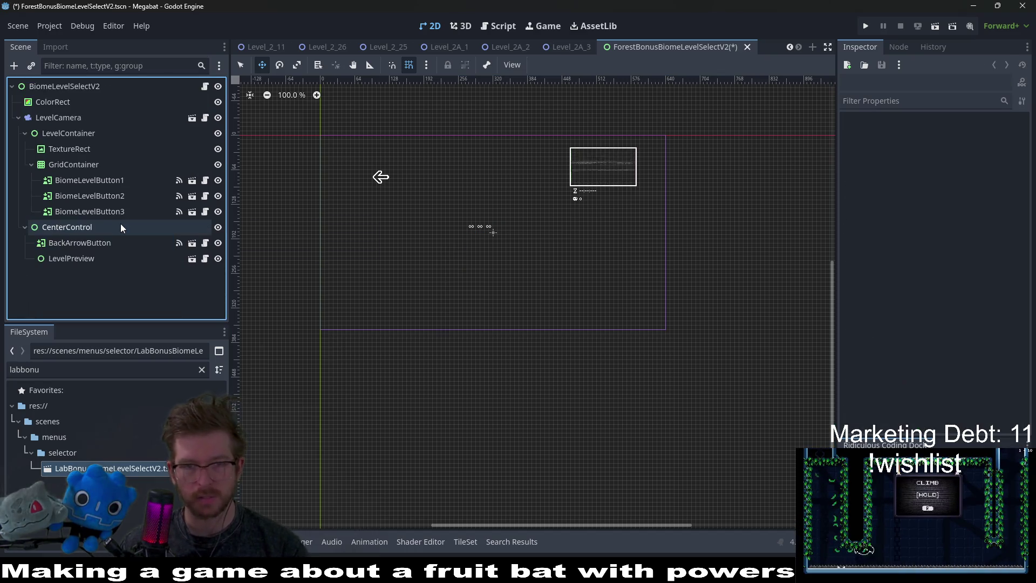
Set the GridContainer to 3 columns and save the forest bonus scene.
{"action": "left_click", "coordinate": [79, 164]}
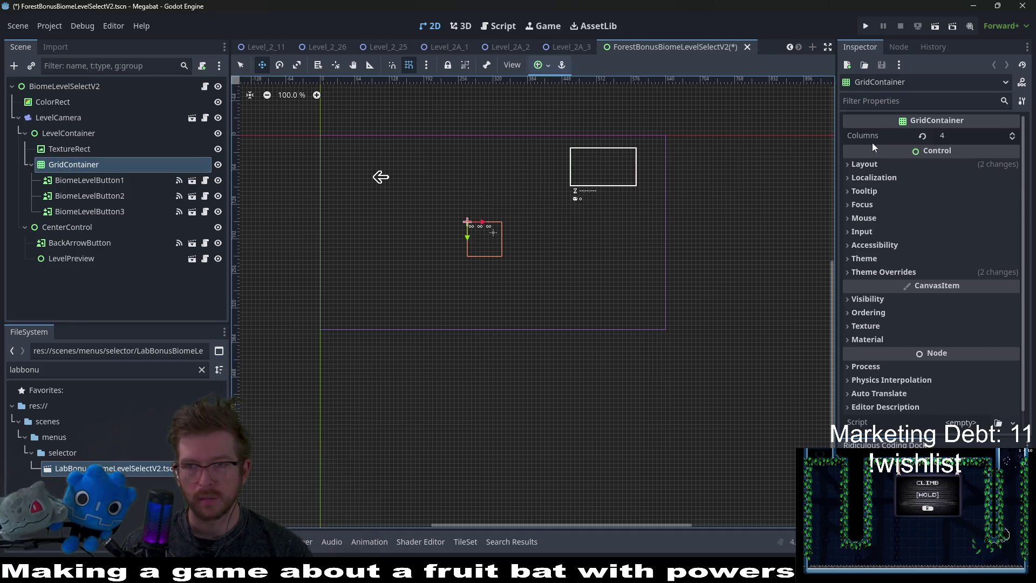
{"action": "left_click", "coordinate": [1013, 139]}
{"action": "key", "text": "ctrl+s"}
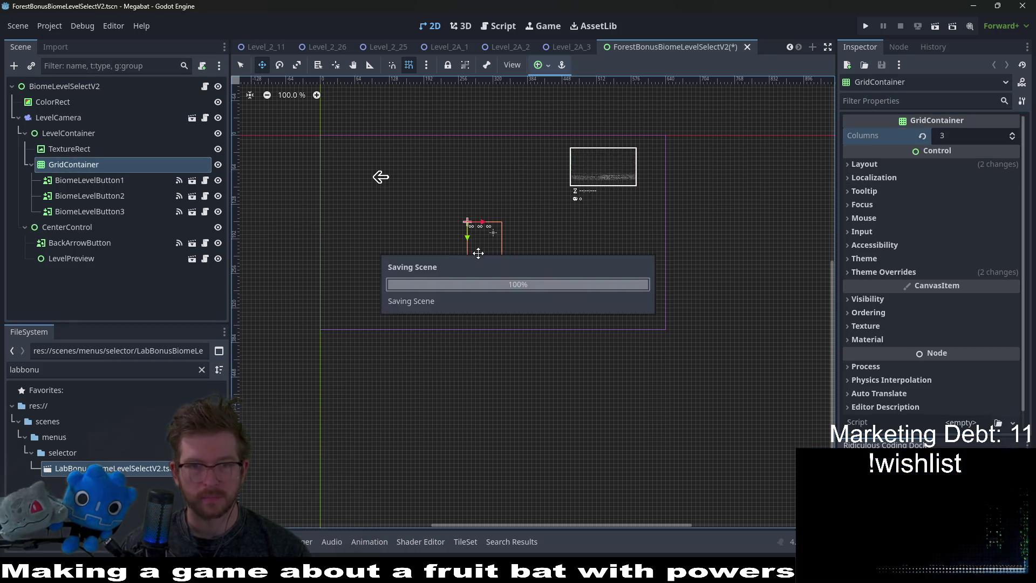
{"action": "scroll", "coordinate": [494, 247], "scroll_direction": "up", "scroll_amount": 5}
{"action": "key", "text": "q"}
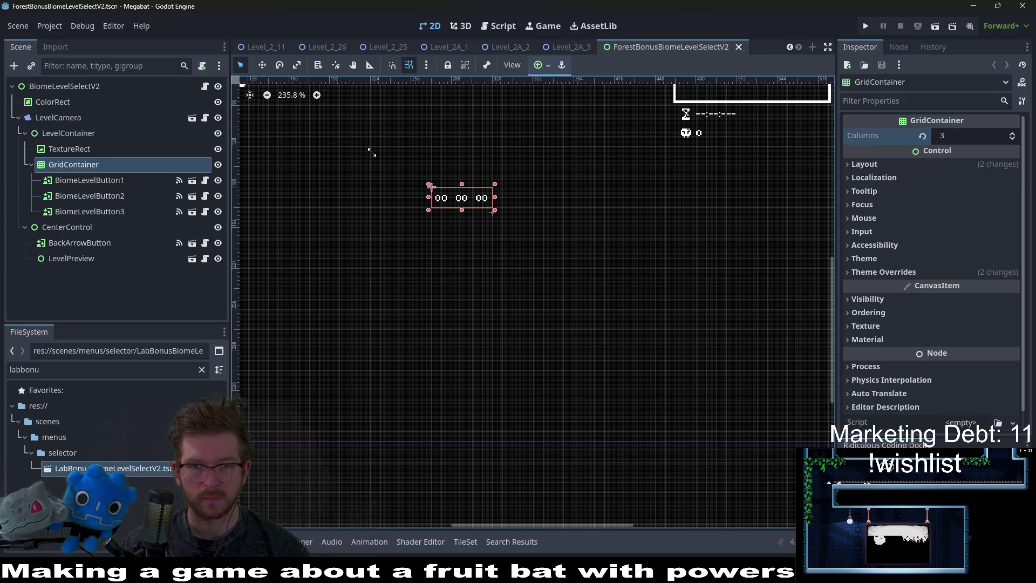
{"action": "key", "text": "ctrl+s"}
{"action": "scroll", "coordinate": [534, 251], "scroll_direction": "down", "scroll_amount": 6}
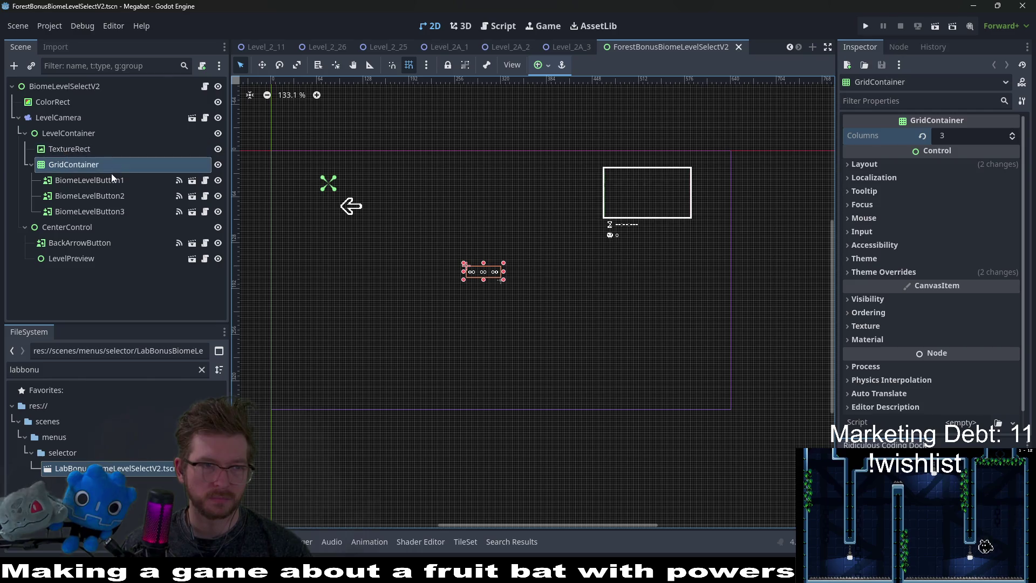
Check the root's Section choices without changes and open its BiomeLevelSelectV2.gd script.
{"action": "left_click", "coordinate": [77, 85]}
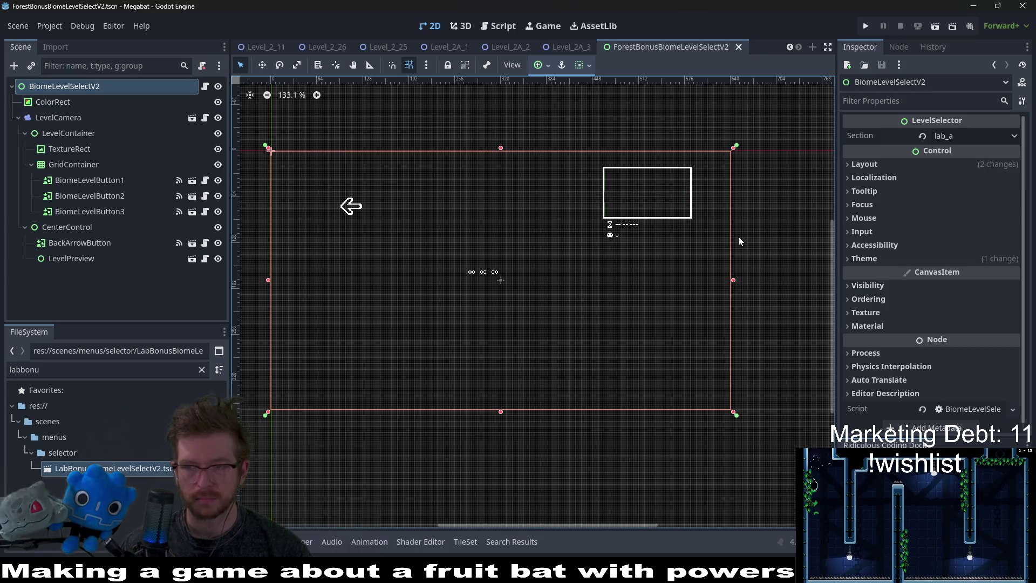
{"action": "left_click", "coordinate": [986, 138]}
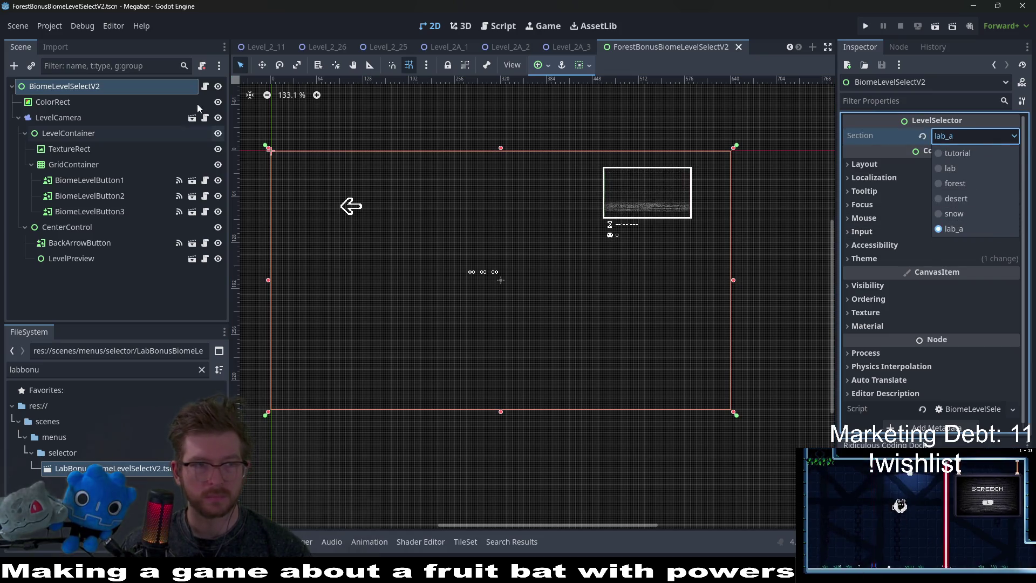
{"action": "left_click", "coordinate": [203, 92]}
{"action": "left_click", "coordinate": [205, 87]}
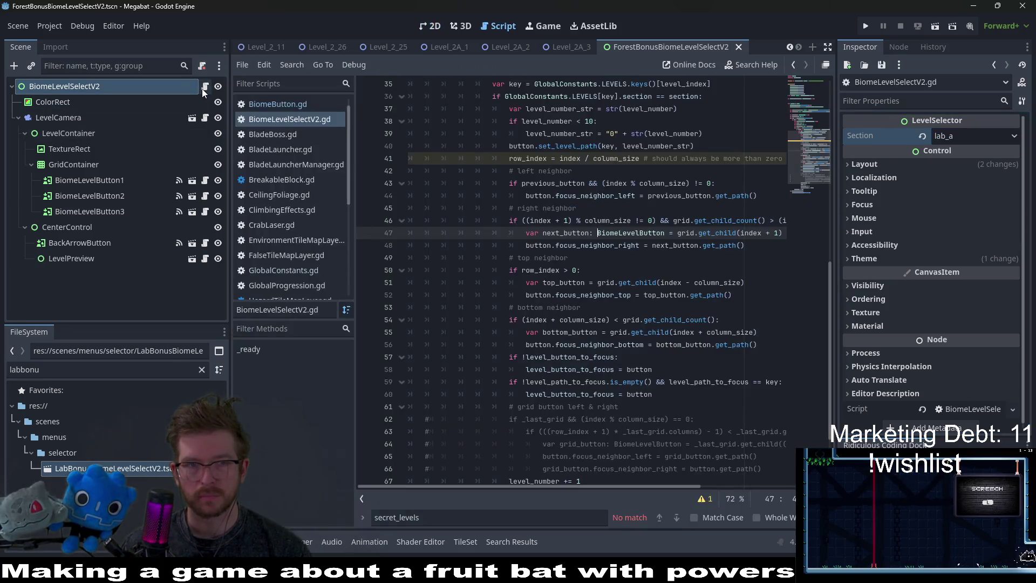
Paste a copy of SECTION_1_A into the export_enum, change it to SECTION_2_A, and save.
{"action": "scroll", "coordinate": [576, 222], "scroll_direction": "up", "scroll_amount": 9}
{"action": "left_click_drag", "start_coordinate": [544, 221], "coordinate": [548, 215]}
{"action": "left_click", "coordinate": [549, 214]}
{"action": "key", "text": "ctrl+v"}
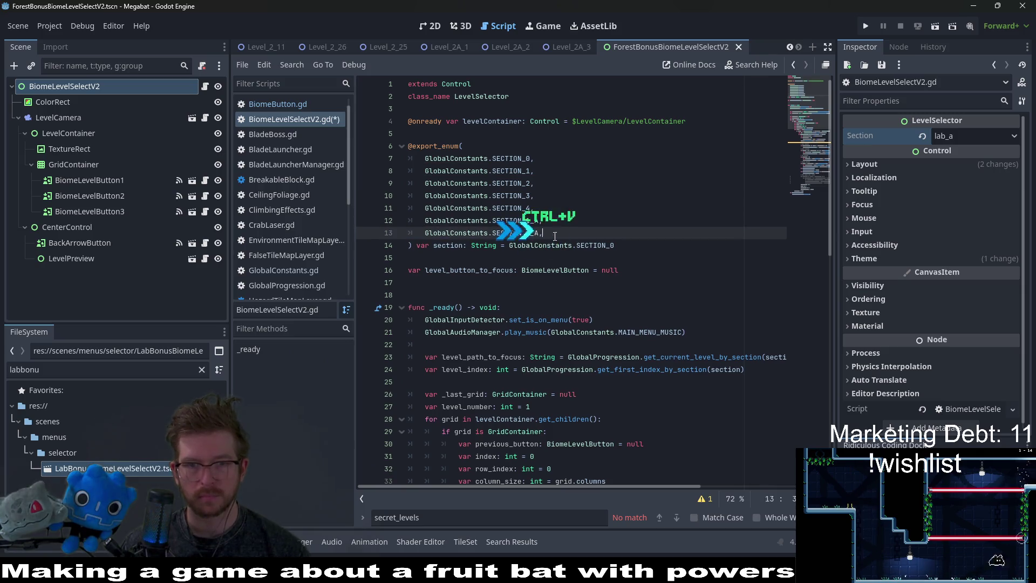
{"action": "key", "text": "Left"}
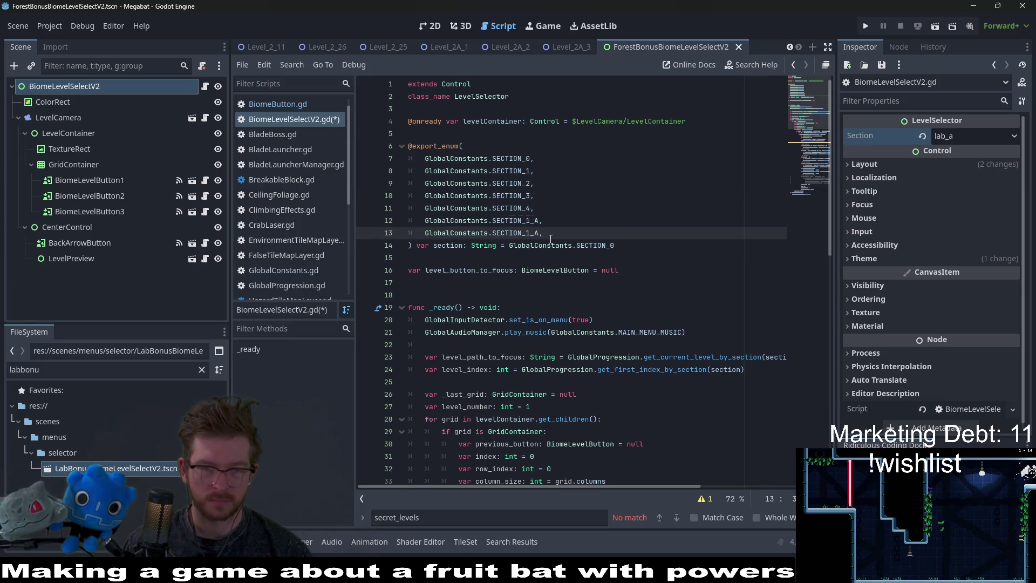
{"action": "key", "text": "BackSpace"}
{"action": "type", "text": "2"}
{"action": "key", "text": "ctrl+s"}
Set the forest bonus level select's Section to forest_a and save the scene.
{"action": "key", "text": "Up"}
{"action": "key", "text": "Up"}
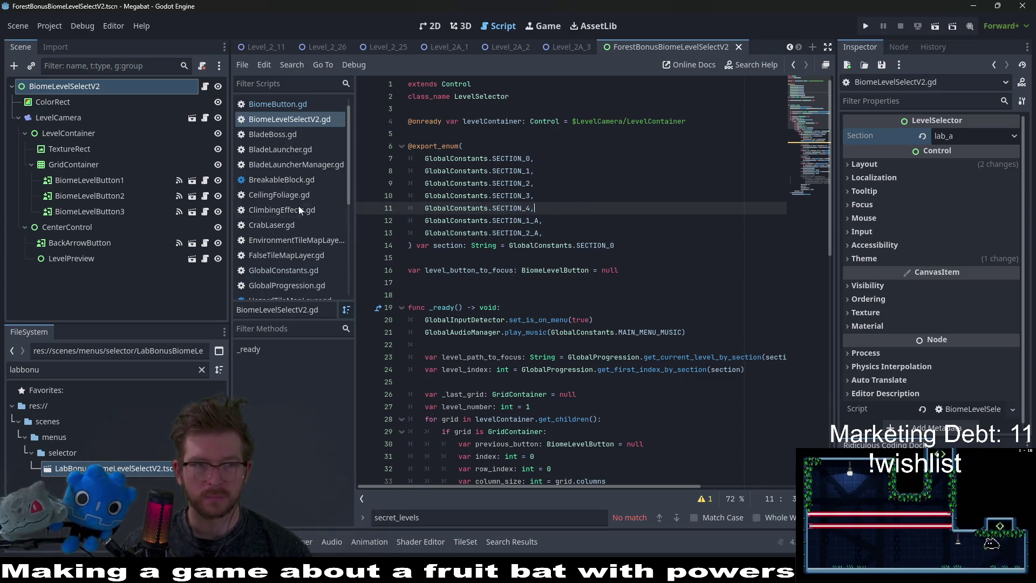
{"action": "left_click", "coordinate": [942, 137]}
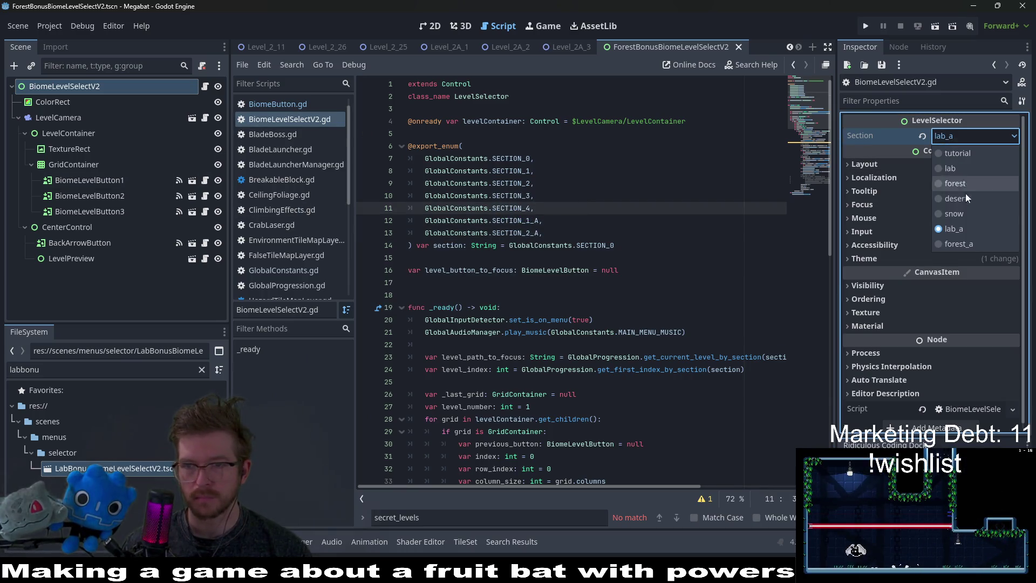
{"action": "left_click", "coordinate": [962, 245]}
{"action": "key", "text": "ctrl+s"}
Review the GridContainer and BiomeLevelButton1–3, then return to the 2D view.
{"action": "left_click", "coordinate": [518, 210]}
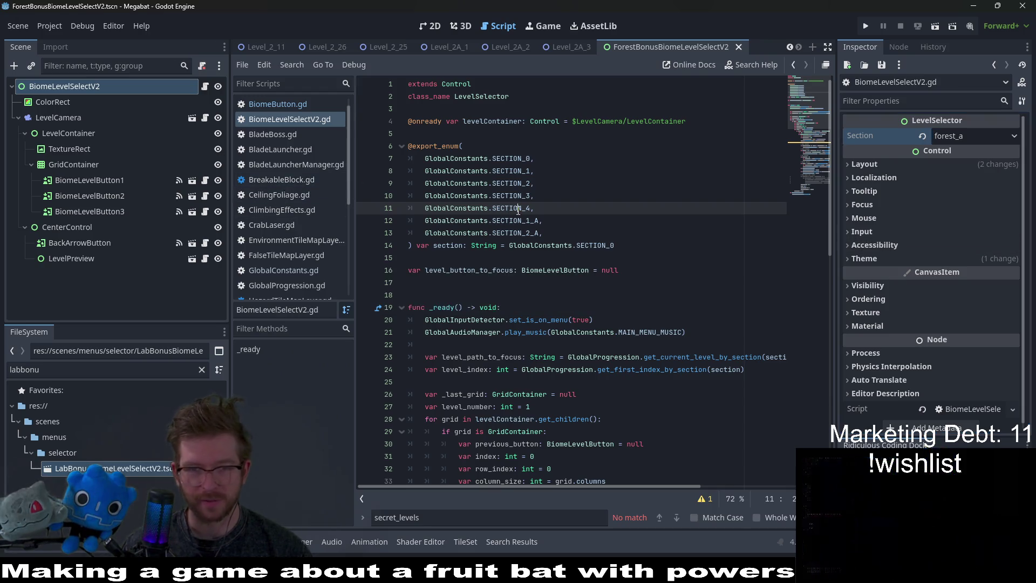
{"action": "scroll", "coordinate": [621, 256], "scroll_direction": "down", "scroll_amount": 6}
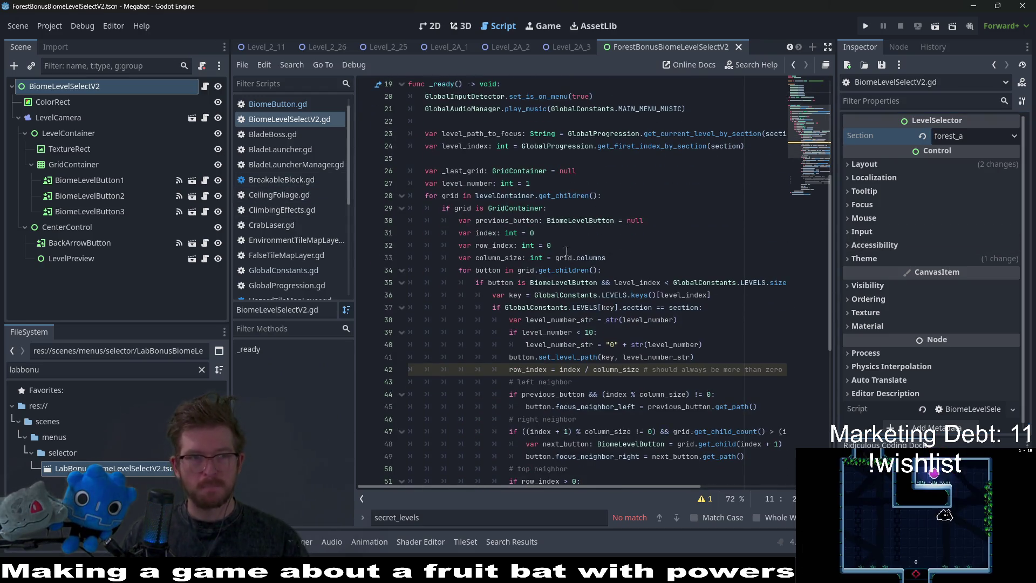
{"action": "left_click", "coordinate": [75, 164]}
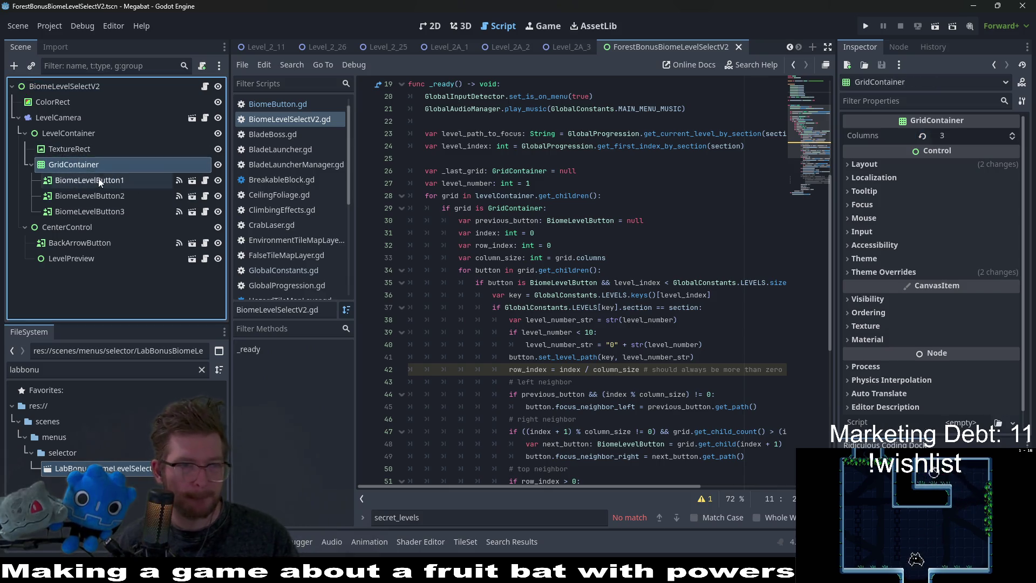
{"action": "left_click", "coordinate": [102, 183]}
{"action": "left_click", "coordinate": [101, 196]}
{"action": "left_click", "coordinate": [98, 210]}
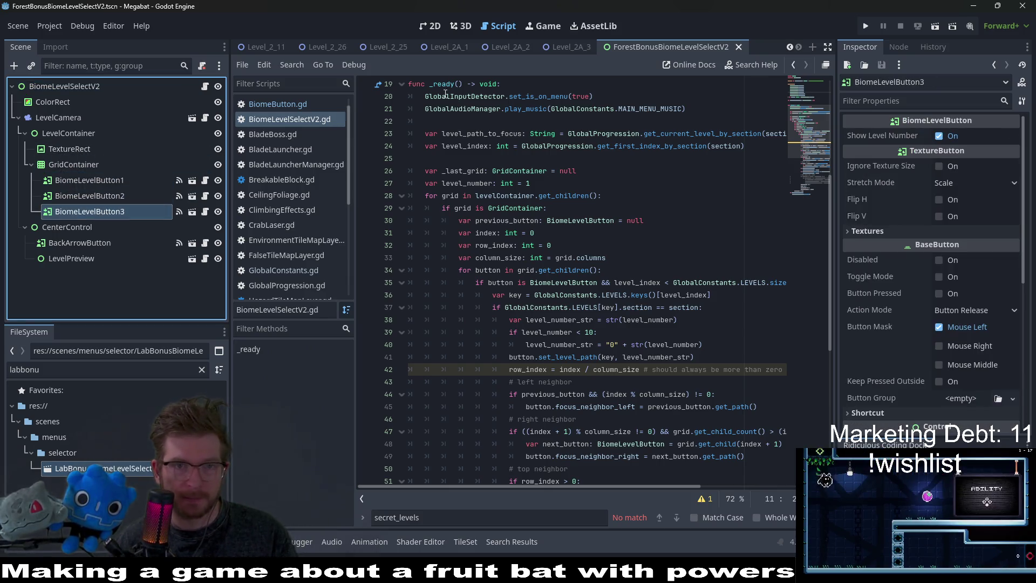
{"action": "left_click", "coordinate": [431, 26]}
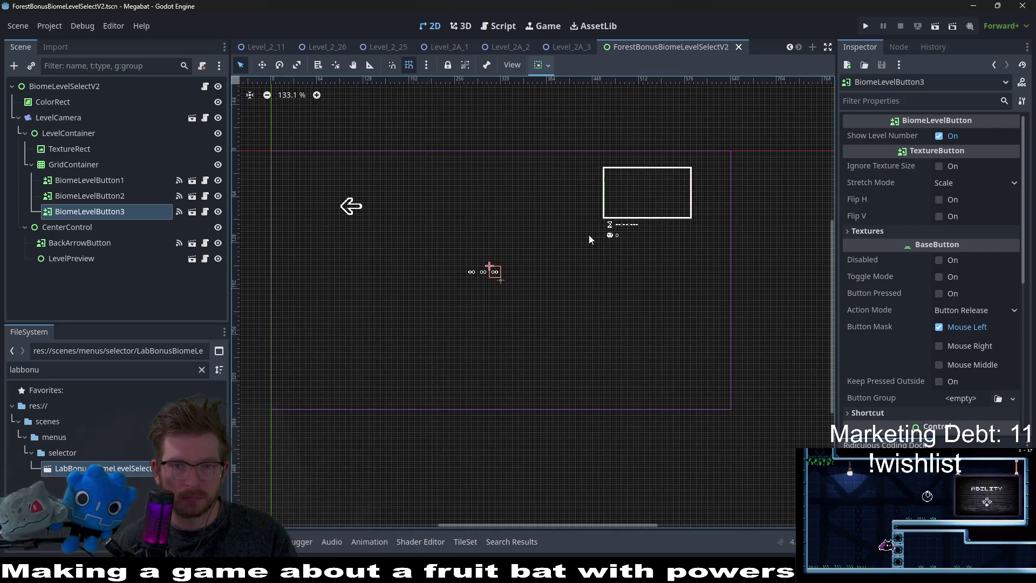
Check the Level_2A_3, ForestBiomeLevelSelectV2 and LabBiomeLevelSelectV2 scenes, ending on OverworldV2 with a wider Inspector.
{"action": "scroll", "coordinate": [403, 50], "scroll_direction": "up", "scroll_amount": 8}
{"action": "scroll", "coordinate": [406, 51], "scroll_direction": "down", "scroll_amount": 10}
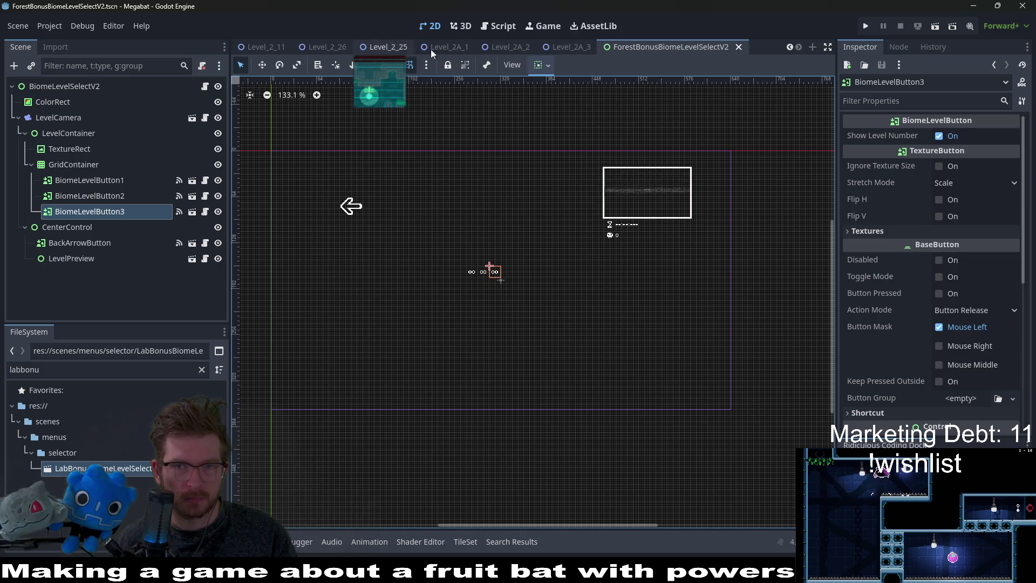
{"action": "left_click", "coordinate": [677, 46]}
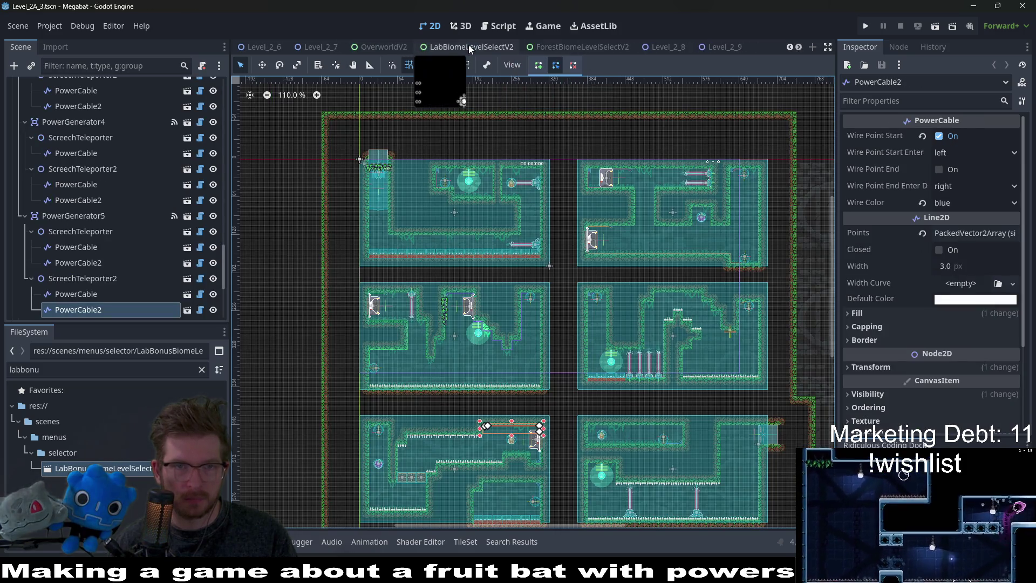
{"action": "scroll", "coordinate": [468, 47], "scroll_direction": "up", "scroll_amount": 5}
{"action": "left_click", "coordinate": [558, 47]}
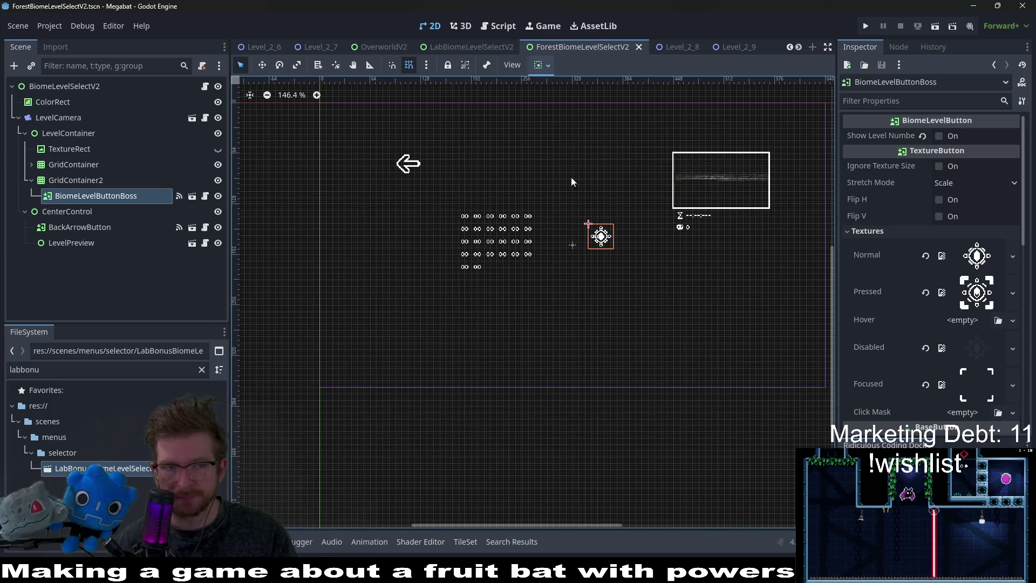
{"action": "left_click", "coordinate": [479, 48]}
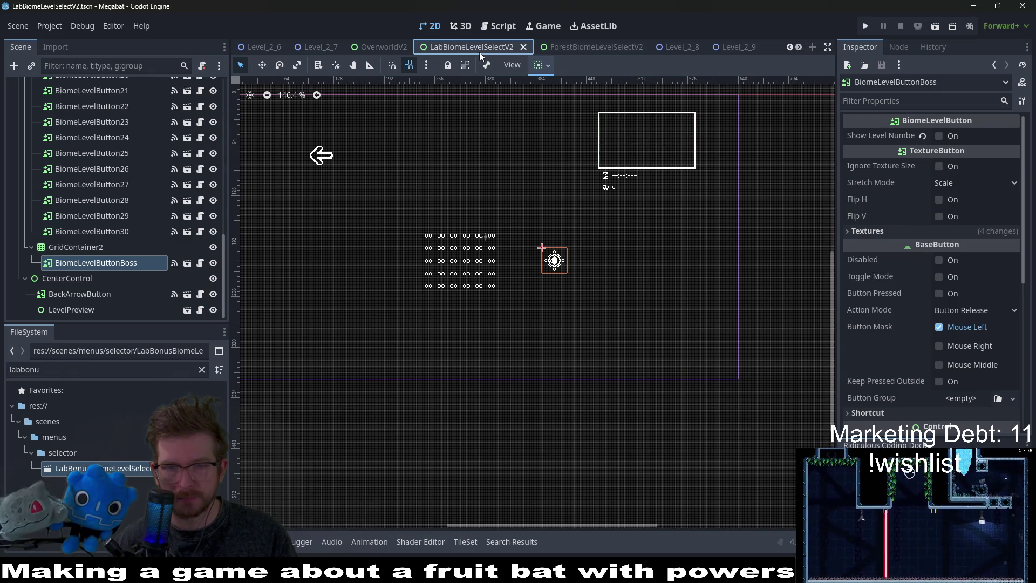
{"action": "left_click", "coordinate": [371, 44]}
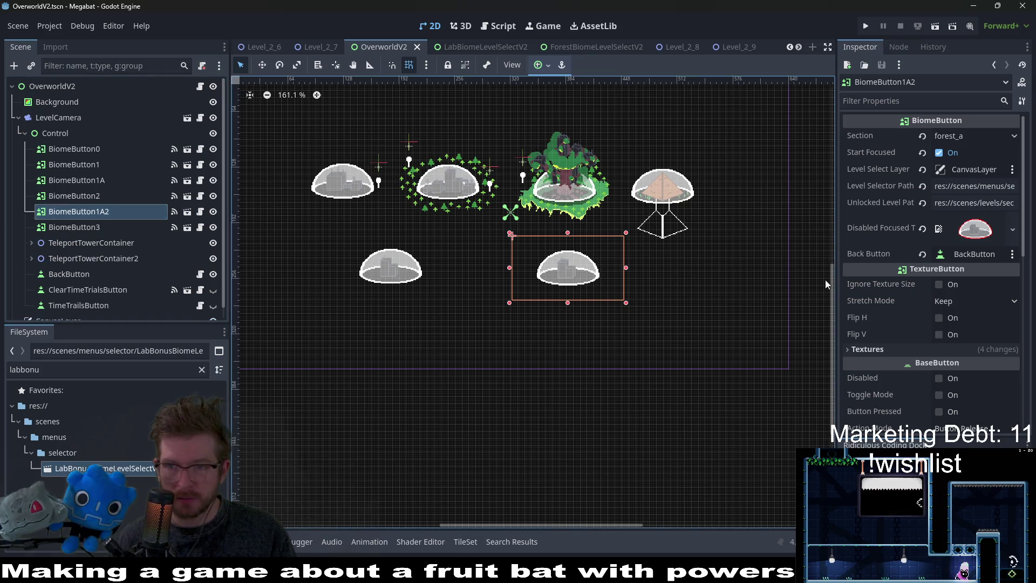
{"action": "mouse_move", "coordinate": [837, 254]}
{"action": "left_mouse_down"}
{"action": "mouse_move", "coordinate": [722, 256]}
{"action": "mouse_move", "coordinate": [662, 234]}
{"action": "left_mouse_up"}
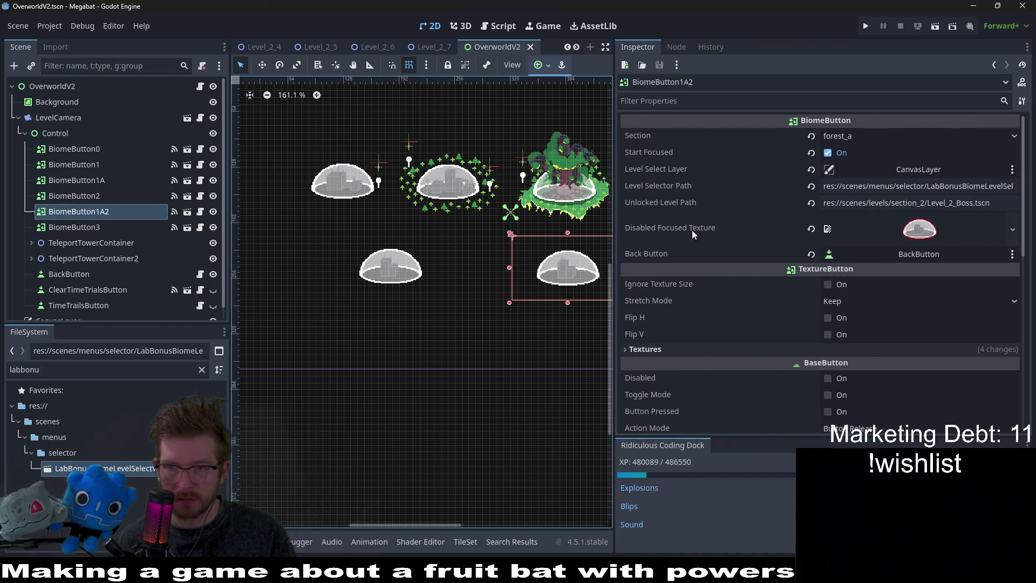
Change BiomeButton1A2's Level Selector Path from LabBonus to ForestBonus and save.
{"action": "left_click", "coordinate": [952, 200]}
{"action": "left_click", "coordinate": [959, 187]}
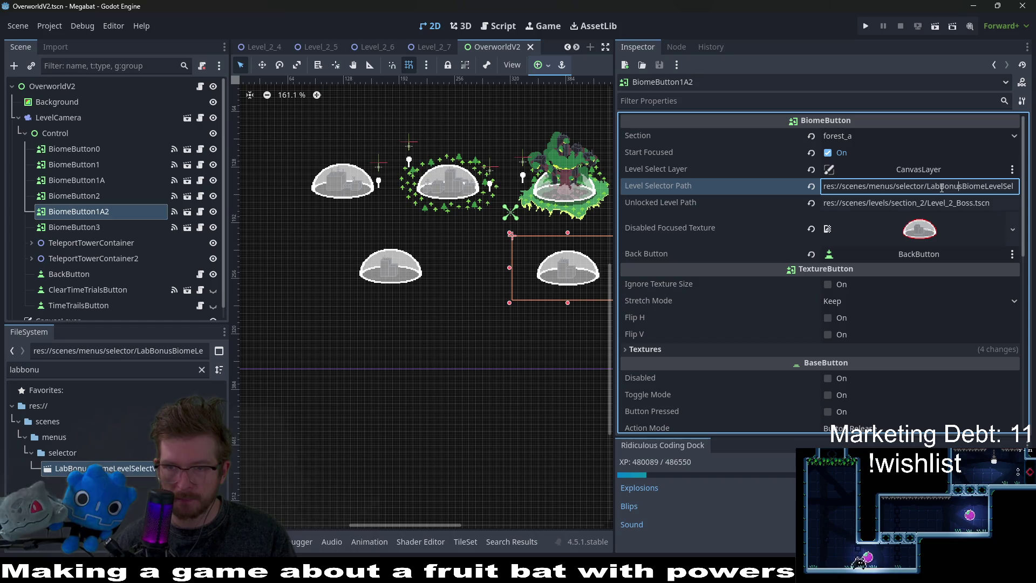
{"action": "key", "text": "BackSpace"}
{"action": "key", "text": "BackSpace"}
{"action": "key", "text": "BackSpace"}
{"action": "type", "text": "Forest"}
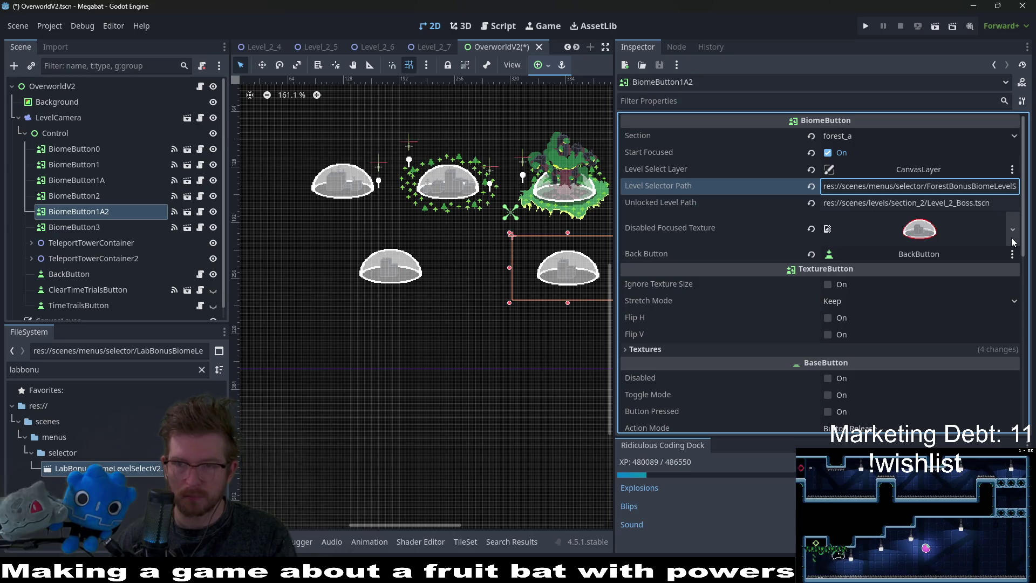
{"action": "key", "text": "ctrl+s"}
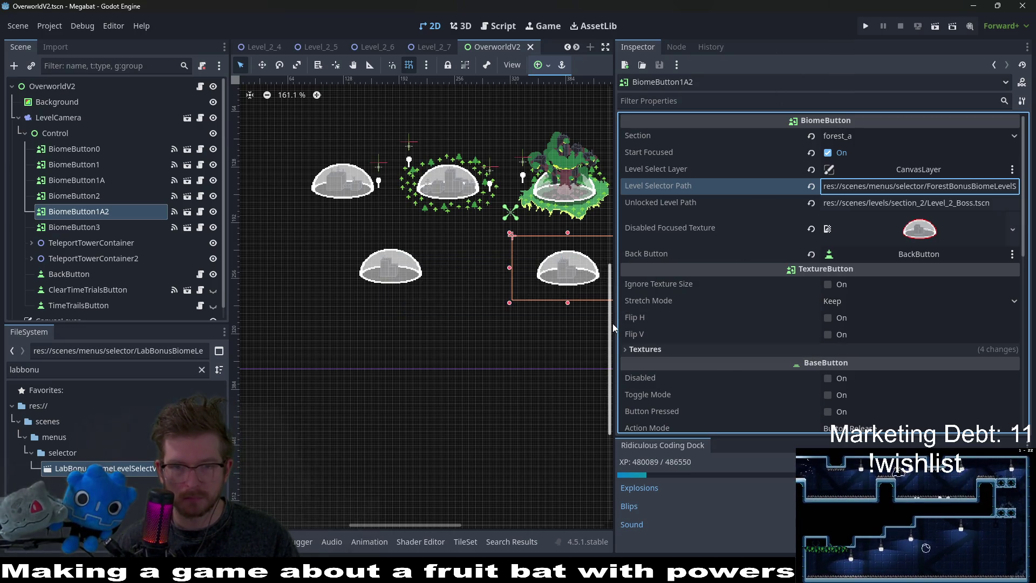
Shift the lower-left dome button right, save OverworldV2, and launch the game to test.
{"action": "left_click_drag", "start_coordinate": [613, 322], "coordinate": [823, 320]}
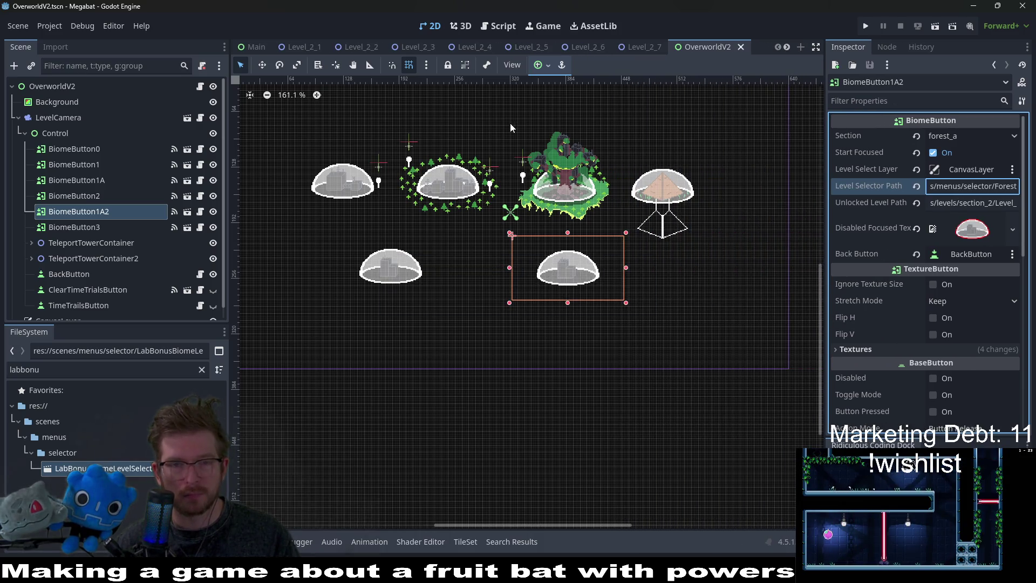
{"action": "left_click_drag", "start_coordinate": [510, 123], "coordinate": [535, 198]}
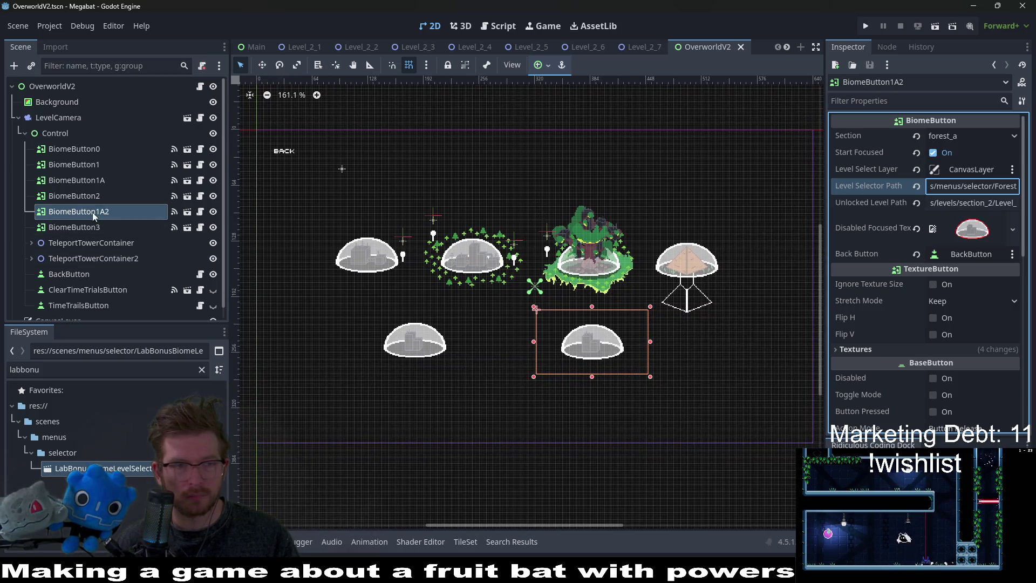
{"action": "left_click", "coordinate": [111, 185]}
{"action": "key", "text": "w"}
{"action": "mouse_move", "coordinate": [402, 338]}
{"action": "left_mouse_down"}
{"action": "mouse_move", "coordinate": [469, 335]}
{"action": "mouse_move", "coordinate": [458, 335]}
{"action": "left_mouse_up"}
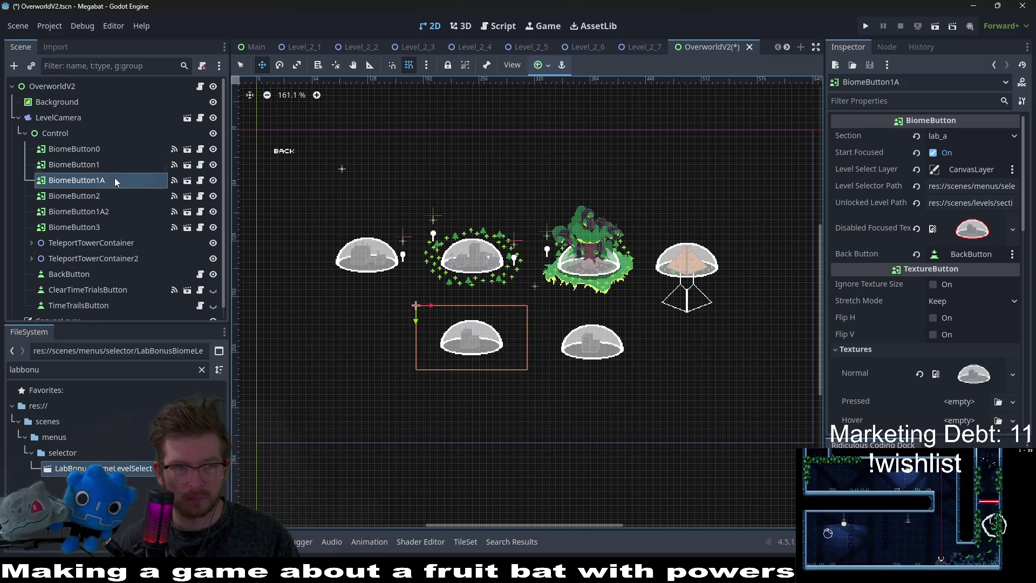
{"action": "left_click", "coordinate": [113, 212]}
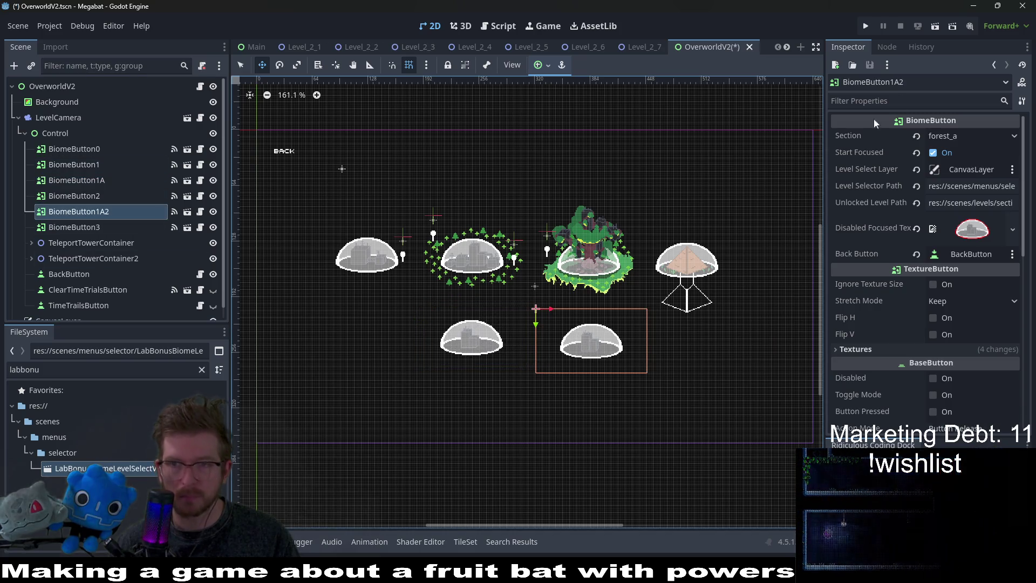
{"action": "key", "text": "ctrl+s"}
{"action": "left_click", "coordinate": [866, 27]}
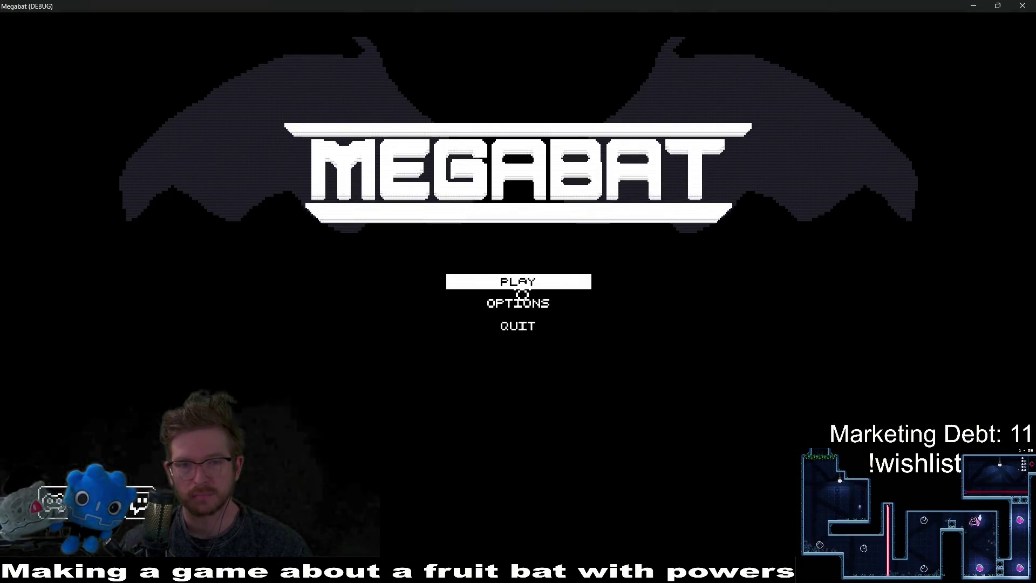
Start PLAY from the main menu and load the save profile, hitting the debugger error.
{"action": "left_click", "coordinate": [523, 289]}
{"action": "left_click", "coordinate": [523, 276]}
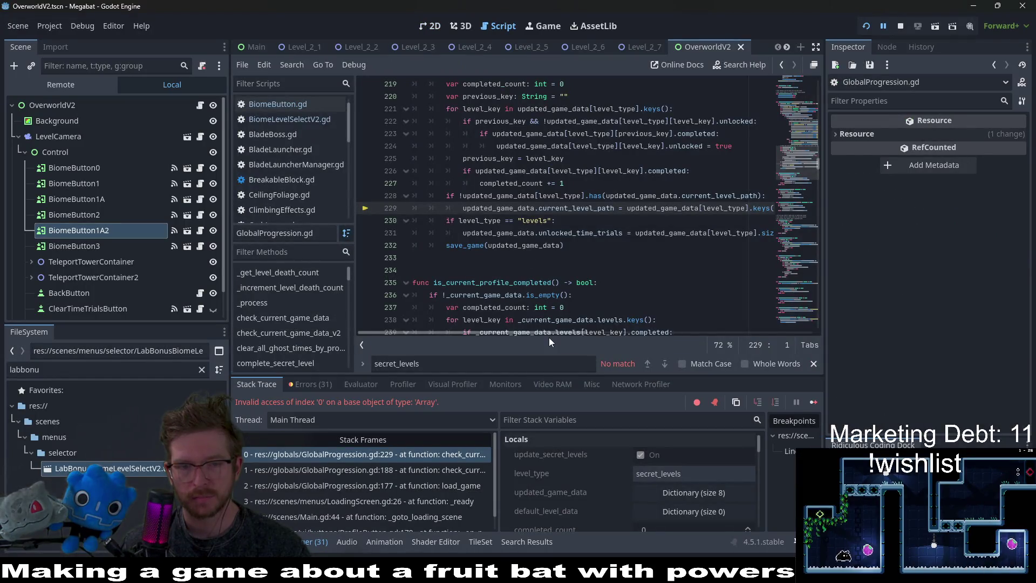
Review the erroring script line, stop the debug session, and open GlobalConstants.gd.
{"action": "mouse_move", "coordinate": [513, 332]}
{"action": "left_mouse_down"}
{"action": "mouse_move", "coordinate": [604, 328]}
{"action": "mouse_move", "coordinate": [585, 342]}
{"action": "left_mouse_up"}
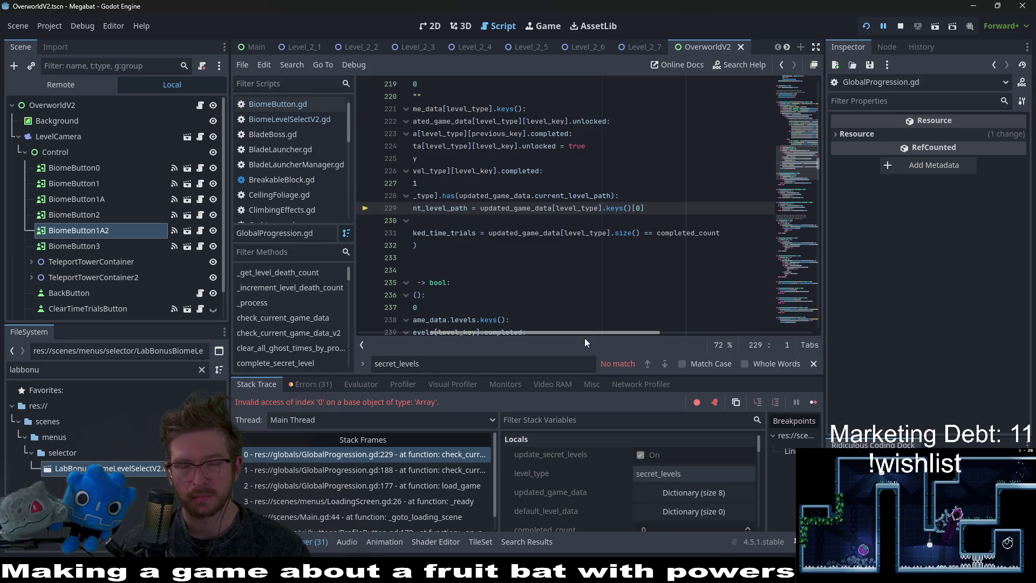
{"action": "left_click_drag", "start_coordinate": [584, 338], "coordinate": [584, 338]}
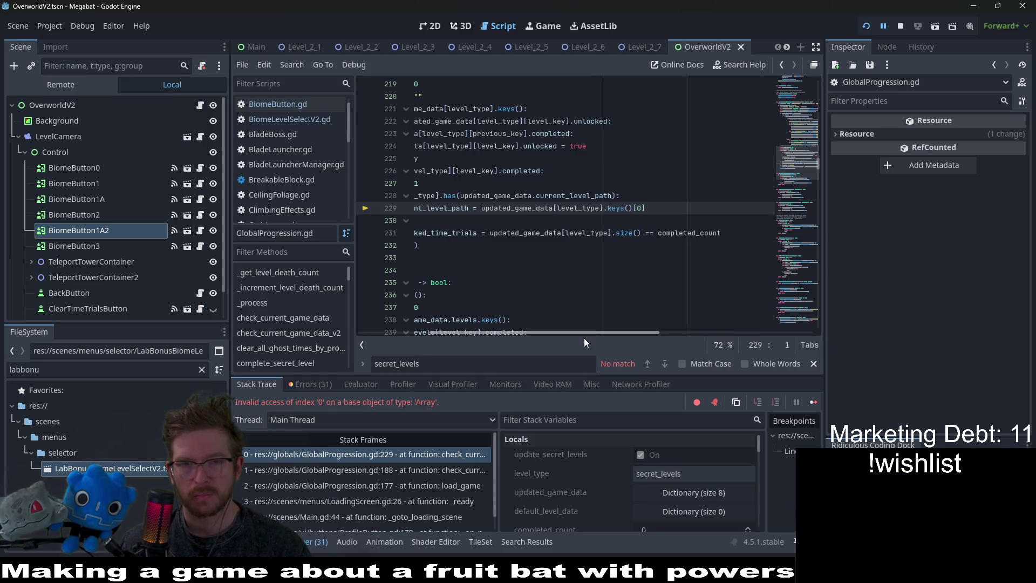
{"action": "left_click", "coordinate": [426, 25]}
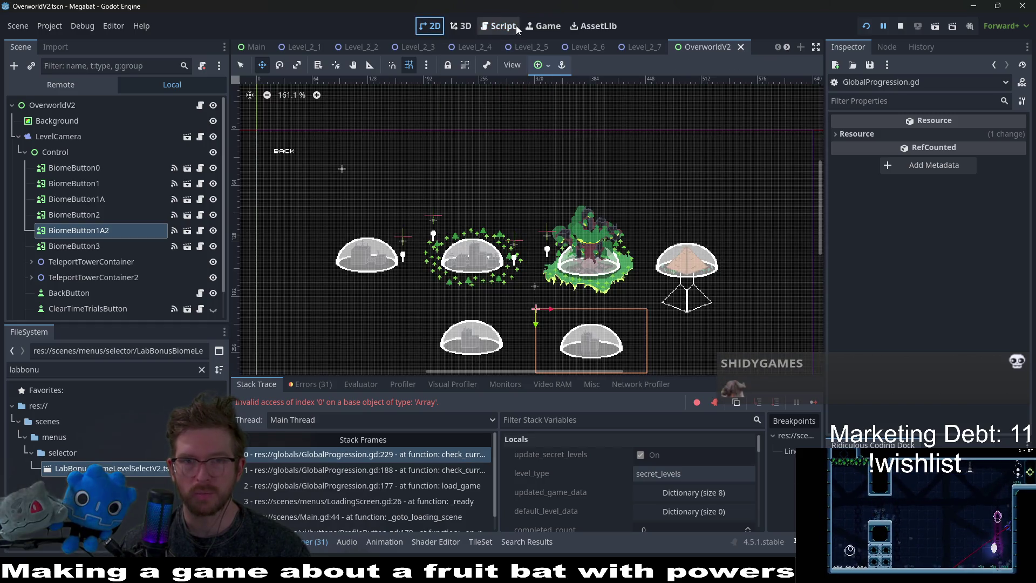
{"action": "left_click", "coordinate": [502, 26]}
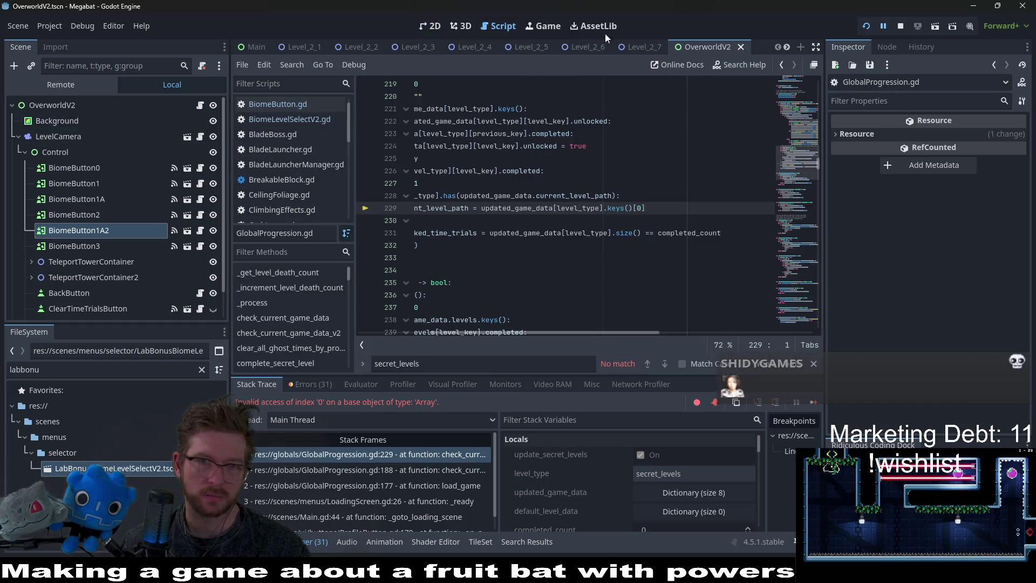
{"action": "left_click", "coordinate": [902, 27]}
{"action": "scroll", "coordinate": [302, 178], "scroll_direction": "down", "scroll_amount": 5}
{"action": "left_click", "coordinate": [301, 119]}
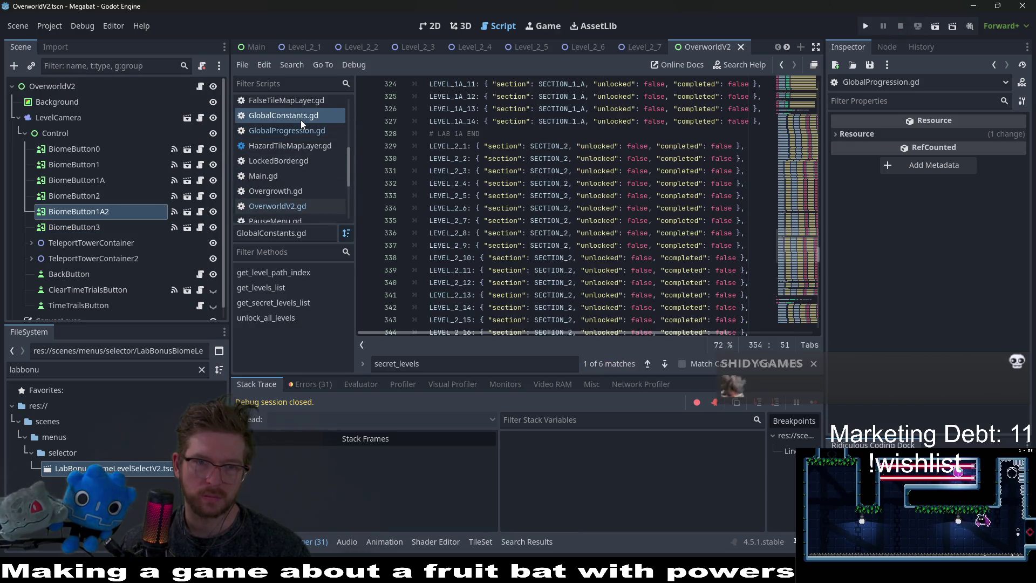
Scroll to the BONUS SECTION 2A entries and select the SECTION_2_A constant on line 357.
{"action": "scroll", "coordinate": [615, 217], "scroll_direction": "down", "scroll_amount": 10}
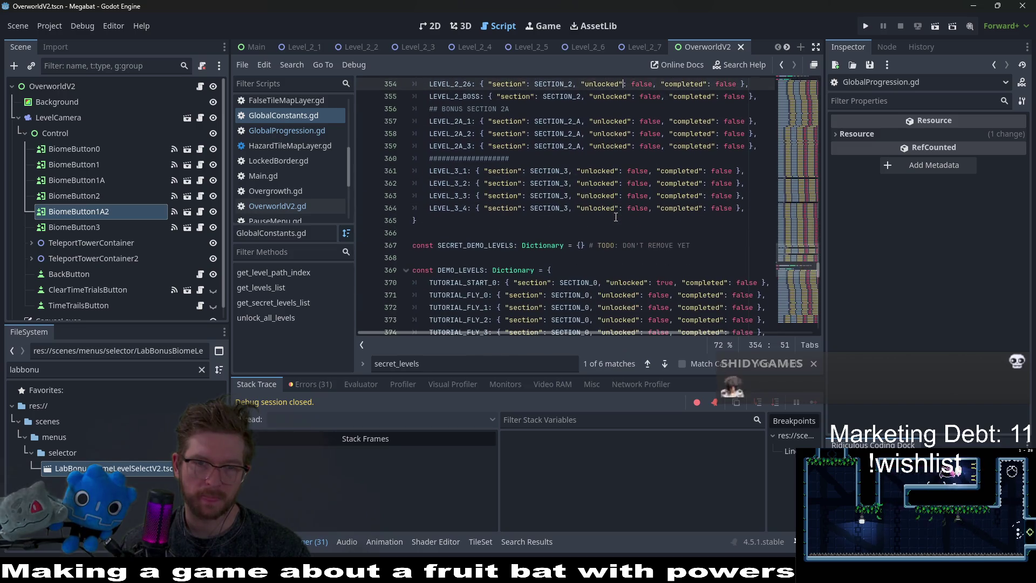
{"action": "scroll", "coordinate": [615, 217], "scroll_direction": "down", "scroll_amount": 10}
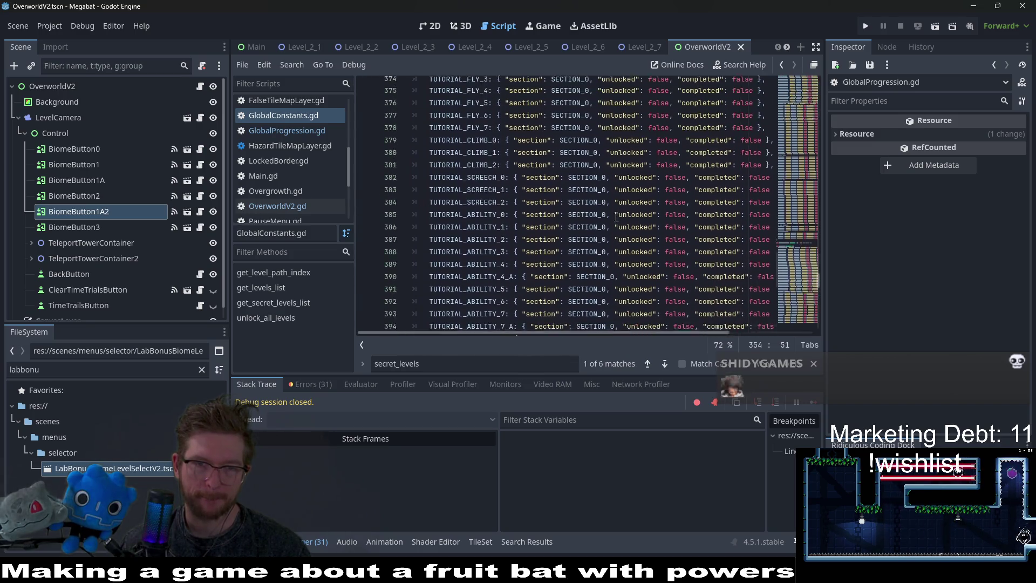
{"action": "scroll", "coordinate": [619, 217], "scroll_direction": "up", "scroll_amount": 12}
{"action": "scroll", "coordinate": [619, 218], "scroll_direction": "up", "scroll_amount": 4}
{"action": "scroll", "coordinate": [619, 217], "scroll_direction": "up", "scroll_amount": 5}
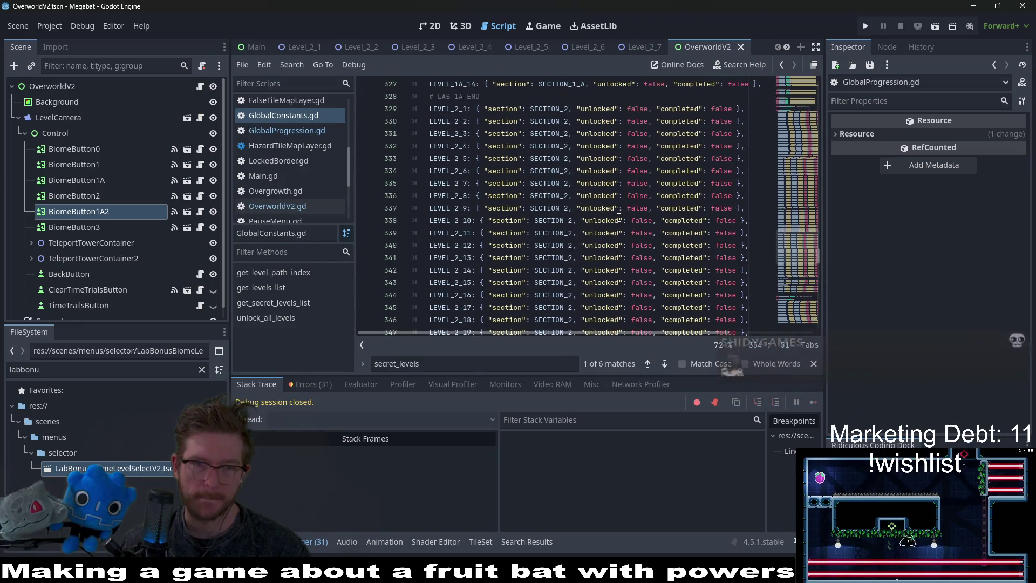
{"action": "scroll", "coordinate": [619, 217], "scroll_direction": "down", "scroll_amount": 5}
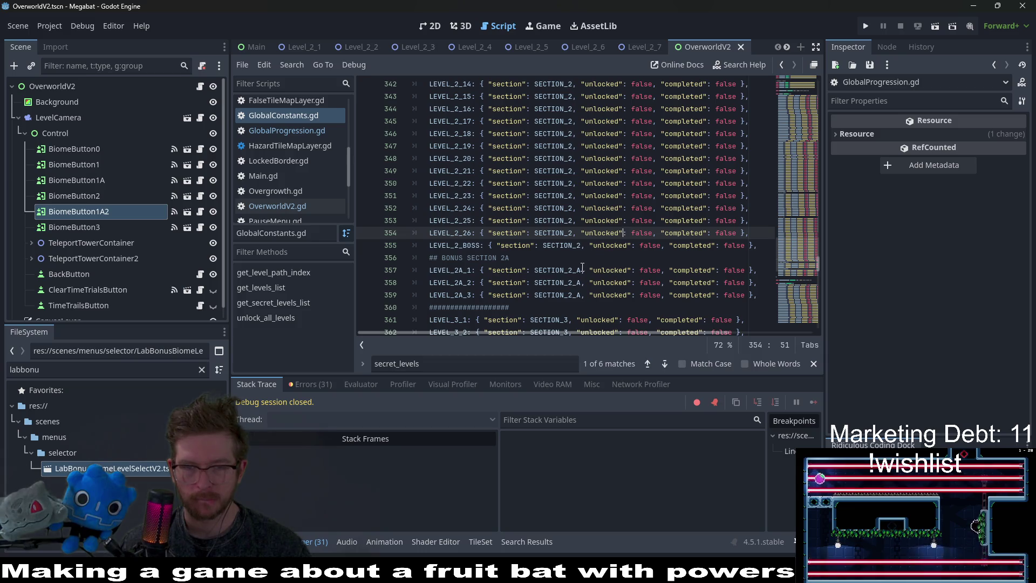
{"action": "double_click", "coordinate": [579, 270]}
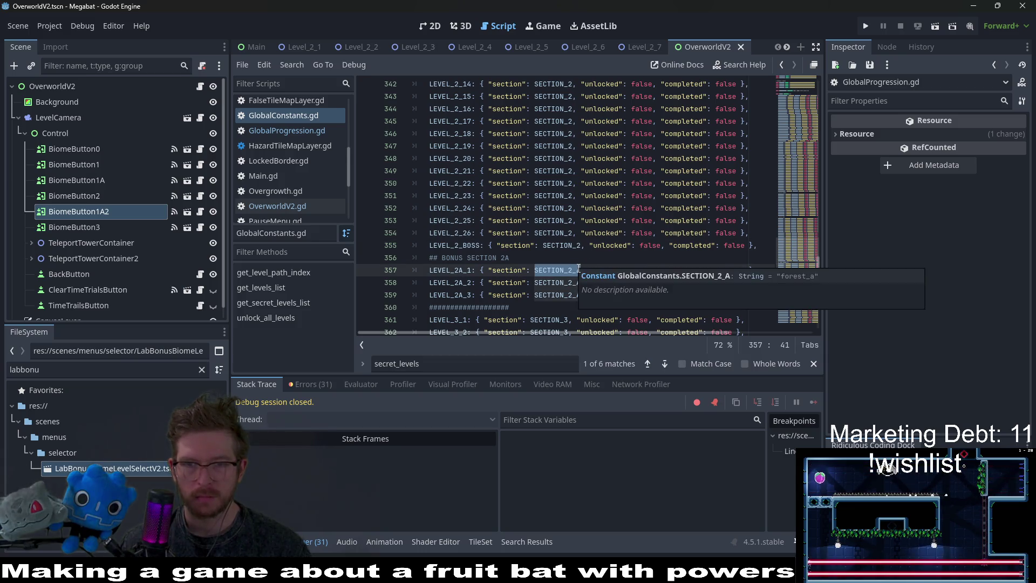
{"action": "mouse_move", "coordinate": [575, 269]}
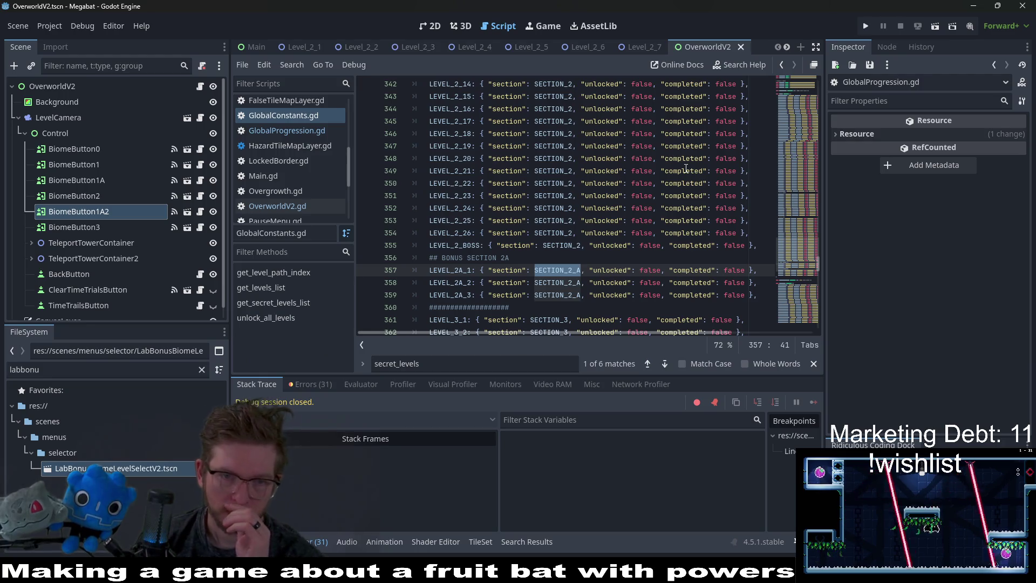
Show BiomeButton1A2's properties and widen the Inspector.
{"action": "scroll", "coordinate": [685, 169], "scroll_direction": "down", "scroll_amount": 2}
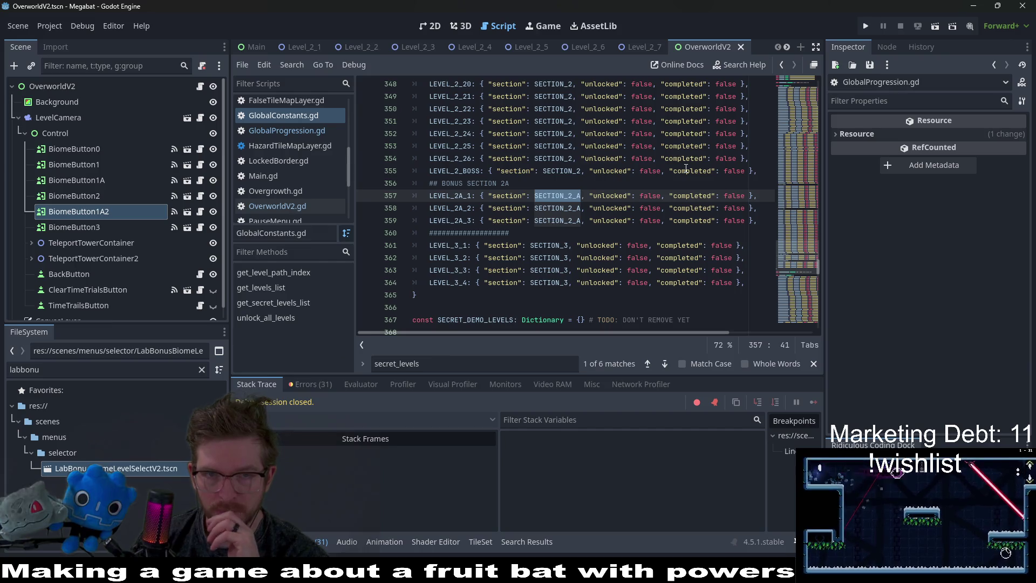
{"action": "left_click", "coordinate": [126, 216]}
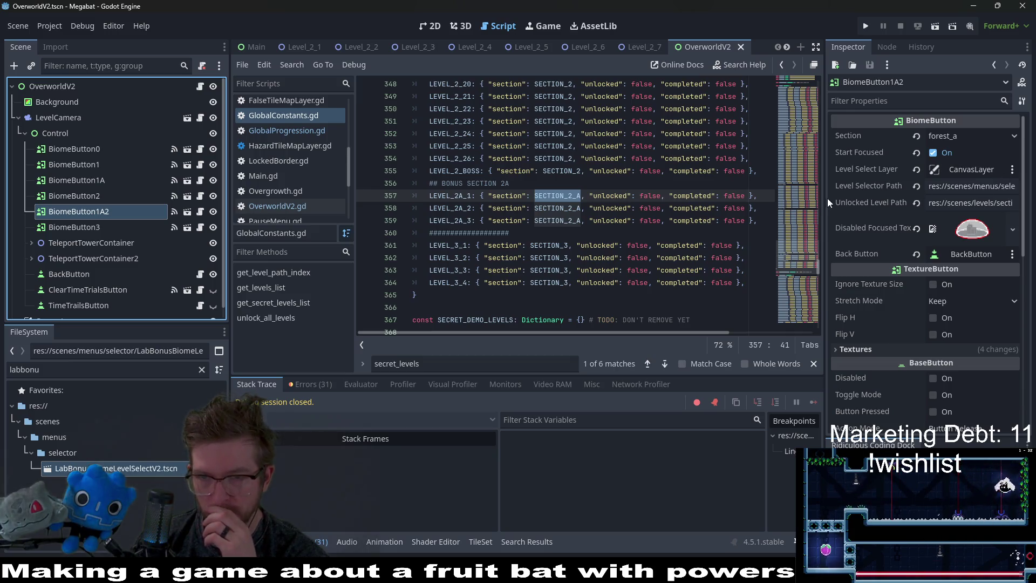
{"action": "left_click_drag", "start_coordinate": [824, 200], "coordinate": [614, 187]}
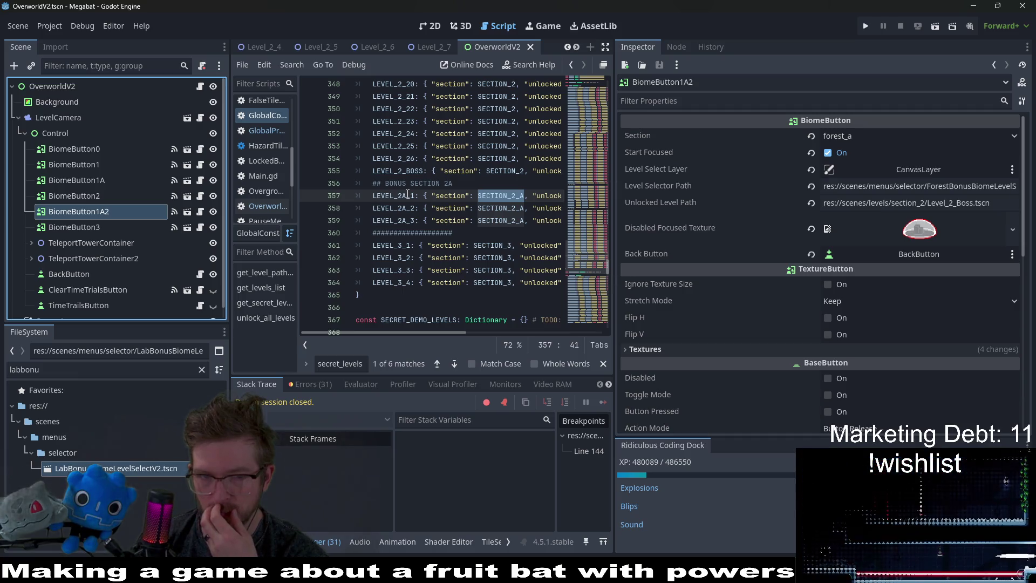
Review the bonus section 2A entries and the LEVEL_2_BOSS definition in the script.
{"action": "scroll", "coordinate": [418, 133], "scroll_direction": "up", "scroll_amount": 1}
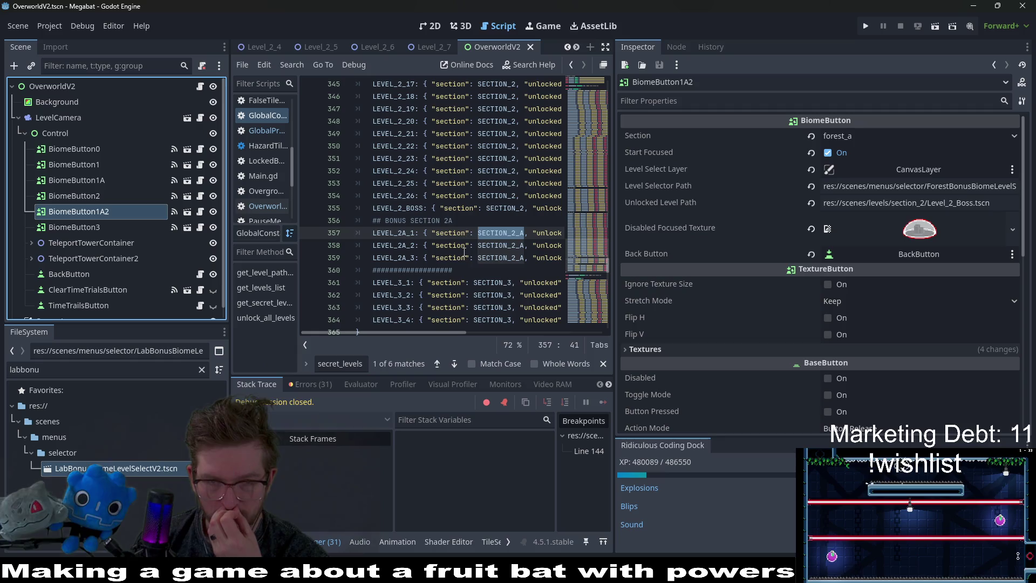
{"action": "left_click", "coordinate": [406, 218]}
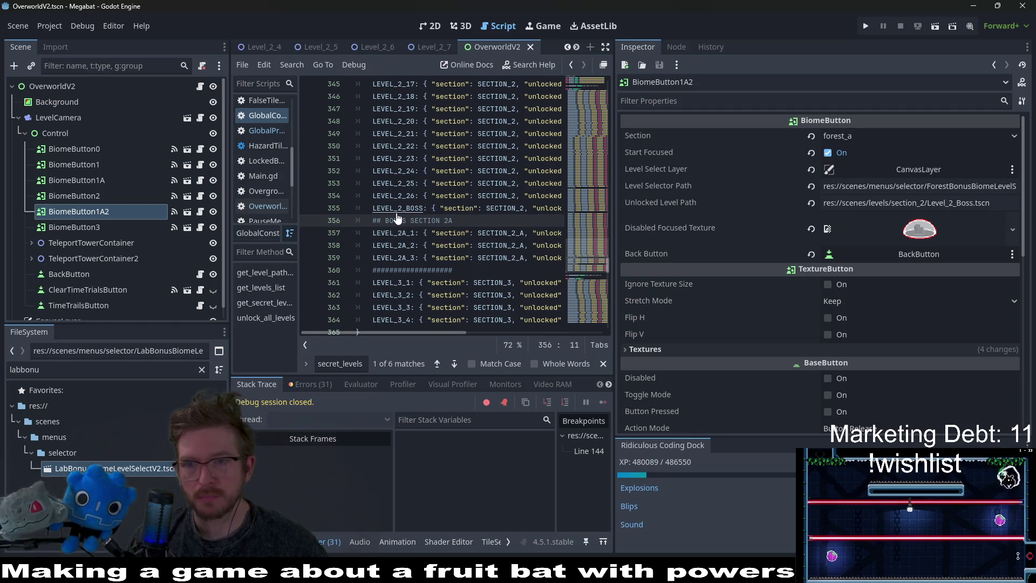
{"action": "left_click", "coordinate": [397, 211], "text": "ctrl"}
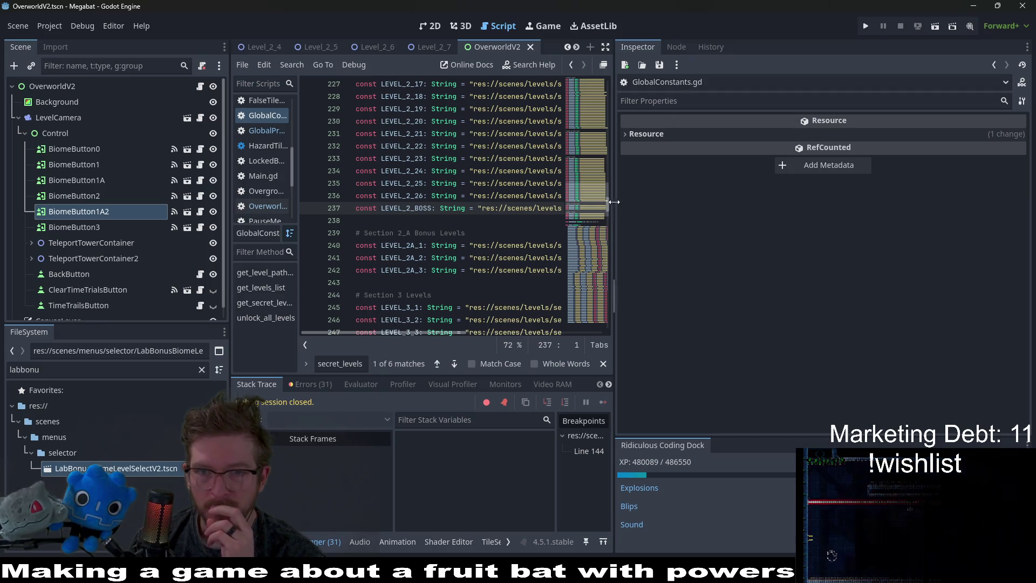
{"action": "left_click_drag", "start_coordinate": [615, 202], "coordinate": [775, 204]}
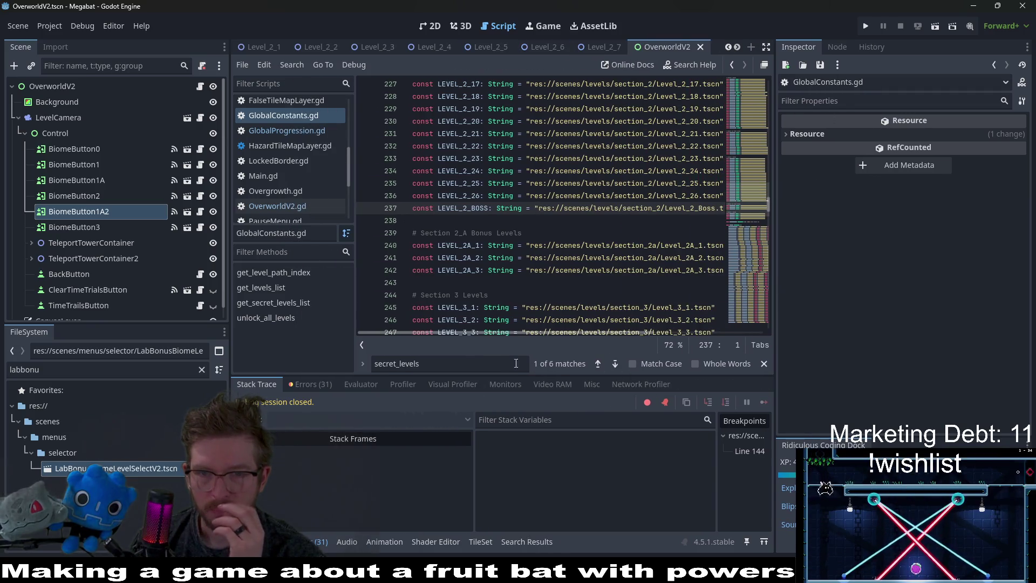
{"action": "left_click_drag", "start_coordinate": [502, 332], "coordinate": [529, 328]}
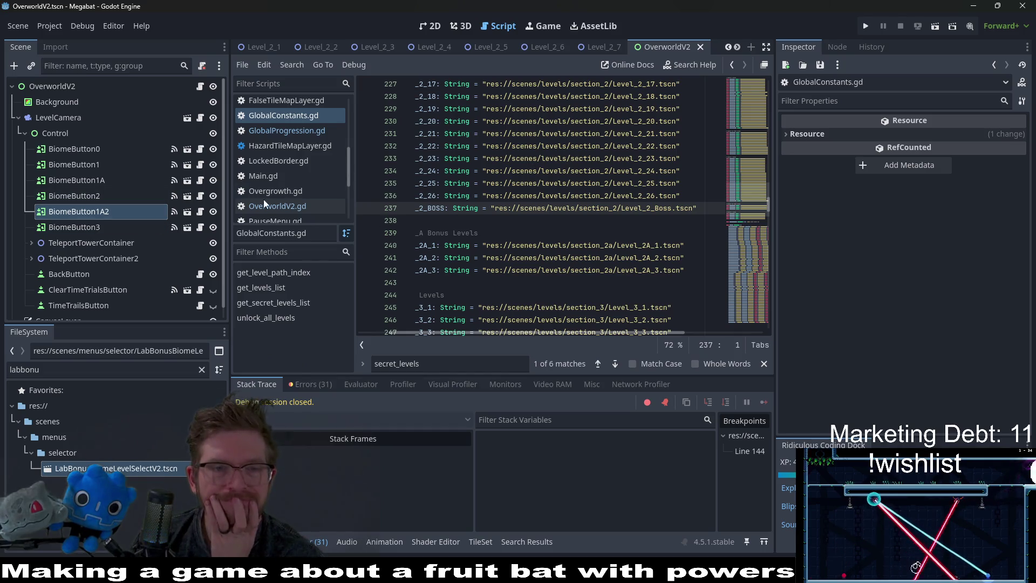
Paste res://scenes/menus/selector/ForestBonusBiomeLevelSelectV2.tscn into BiomeButton1A2's Level Selector Path.
{"action": "left_click", "coordinate": [151, 214]}
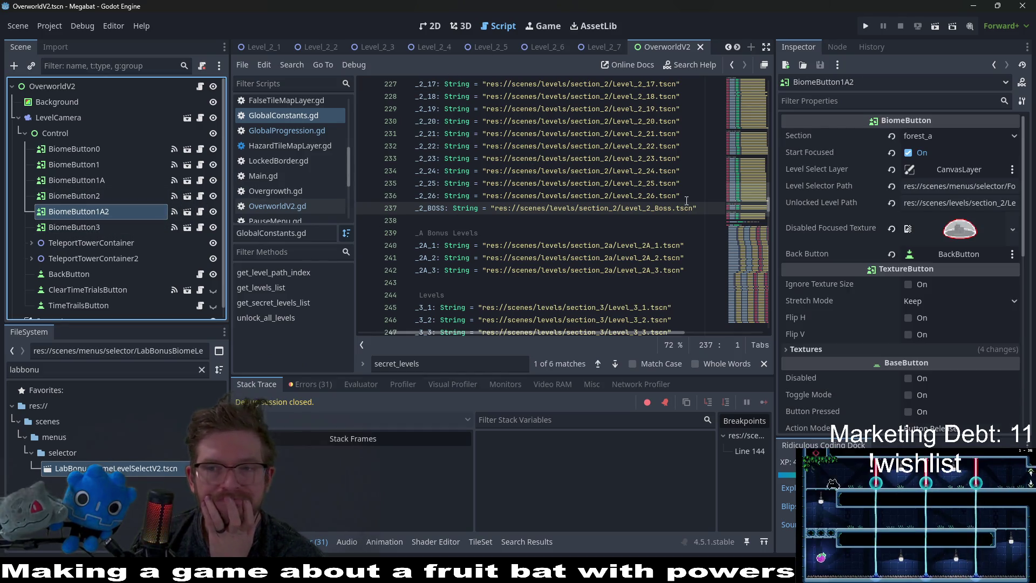
{"action": "left_click", "coordinate": [950, 203]}
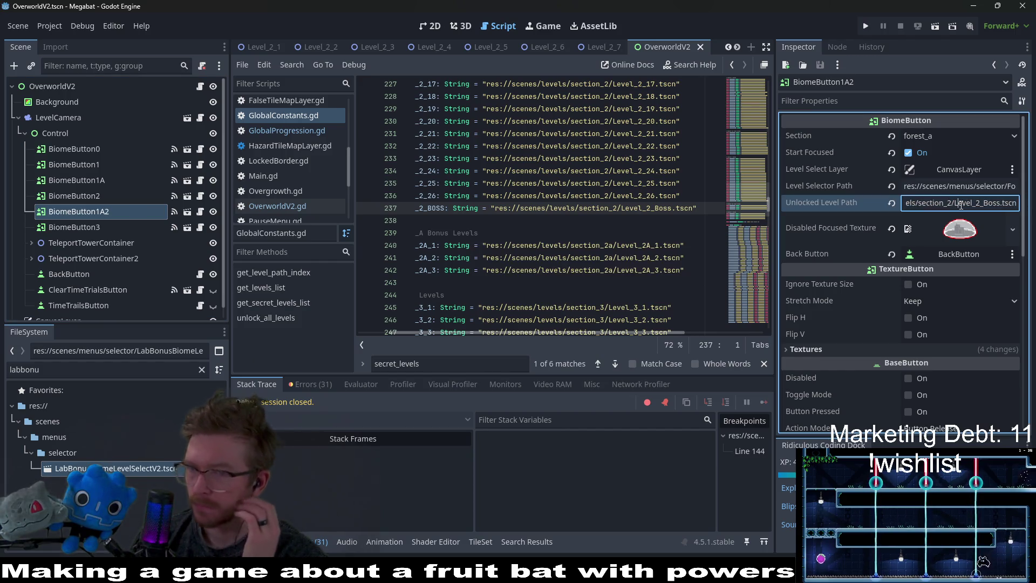
{"action": "left_click", "coordinate": [978, 187]}
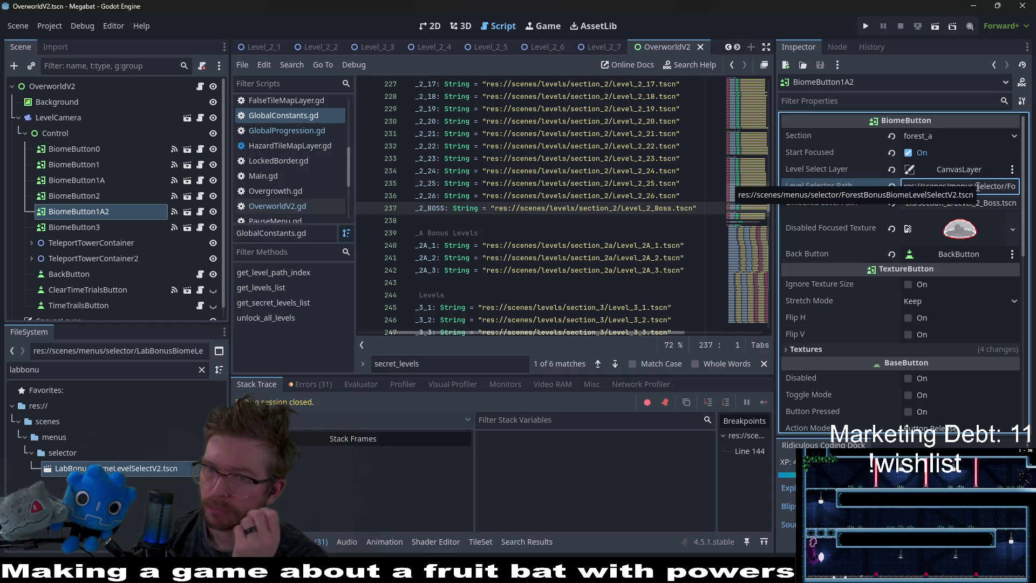
{"action": "key", "text": "ctrl+a"}
{"action": "key", "text": "ctrl+v"}
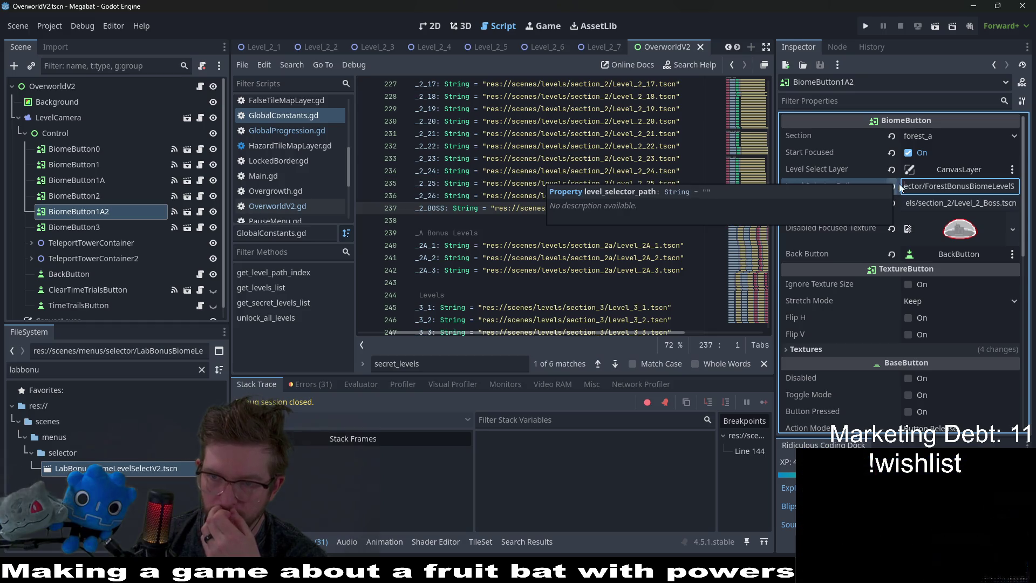
Filter the FileSystem dock by 'bonus' and run the game again.
{"action": "left_click", "coordinate": [202, 370]}
{"action": "type", "text": "bonus"}
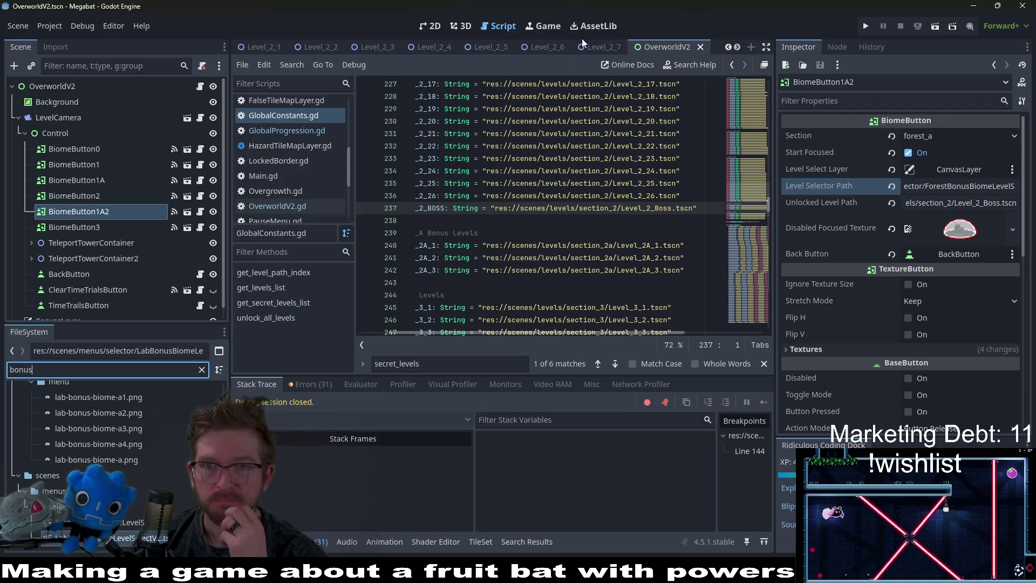
{"action": "left_click", "coordinate": [865, 26]}
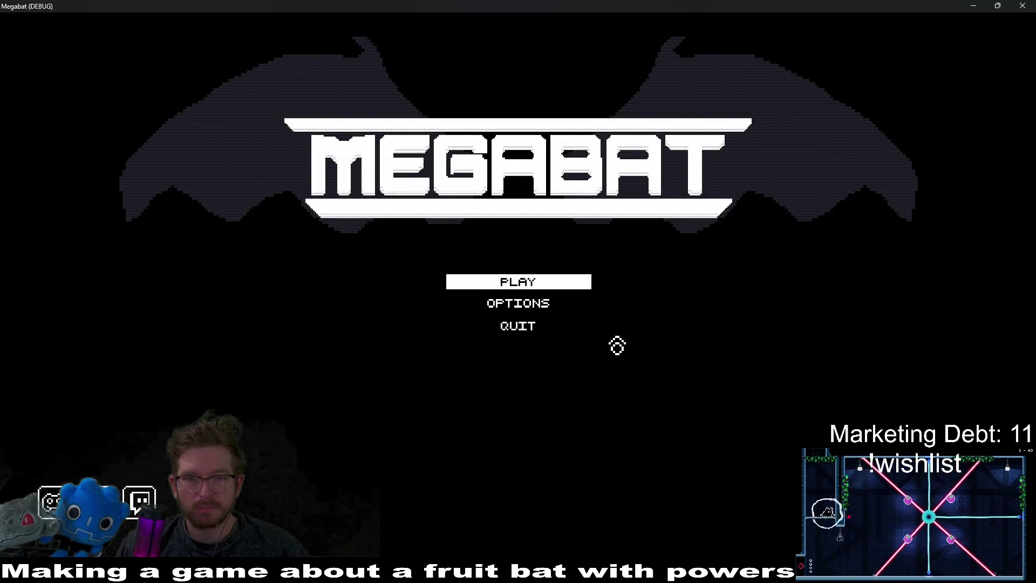
Start PLAY and load the saved Desert profile, reproducing the line 229 crash.
{"action": "left_click", "coordinate": [542, 282]}
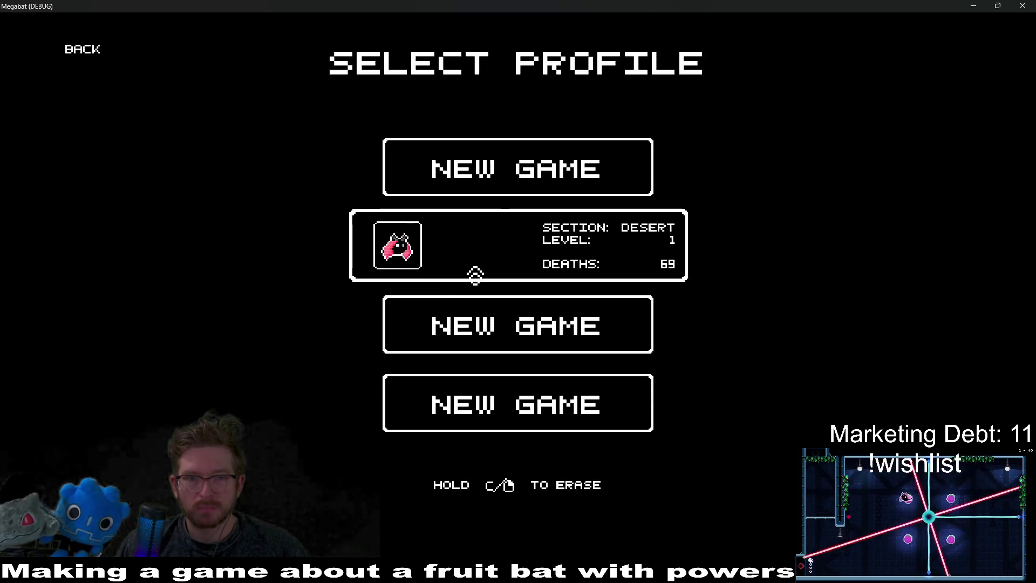
{"action": "left_click", "coordinate": [476, 274]}
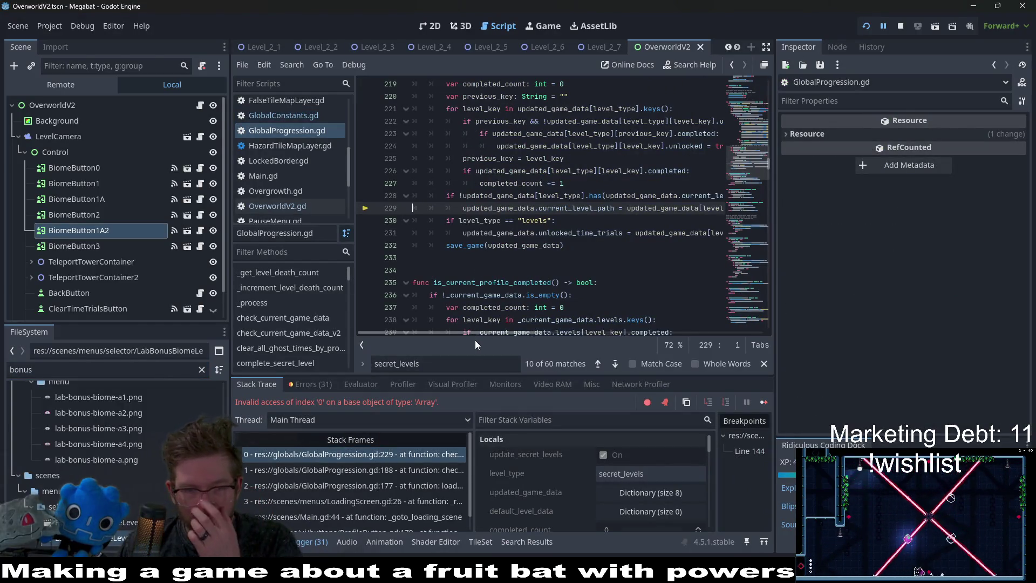
Scroll GlobalProgression.gd to the new_game function and its secret_levels default data line.
{"action": "left_click_drag", "start_coordinate": [475, 339], "coordinate": [537, 328]}
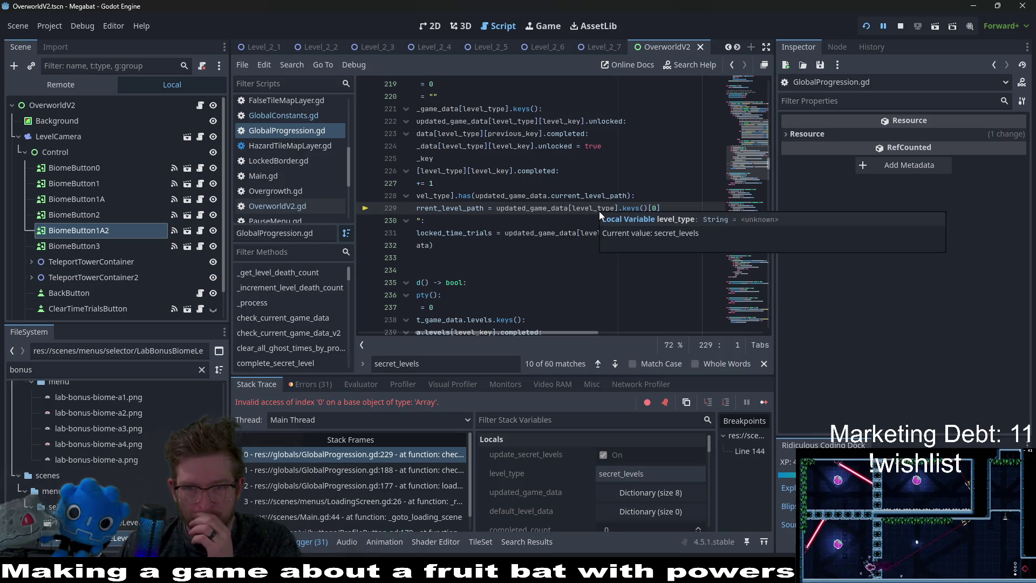
{"action": "left_click_drag", "start_coordinate": [495, 283], "coordinate": [378, 233]}
{"action": "left_click", "coordinate": [752, 92]}
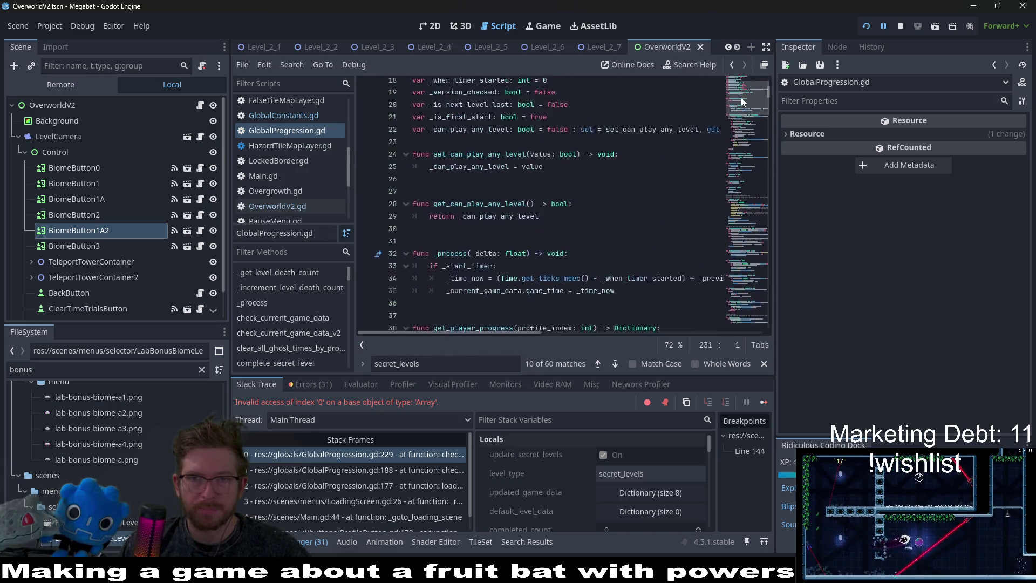
{"action": "scroll", "coordinate": [672, 171], "scroll_direction": "down", "scroll_amount": 10}
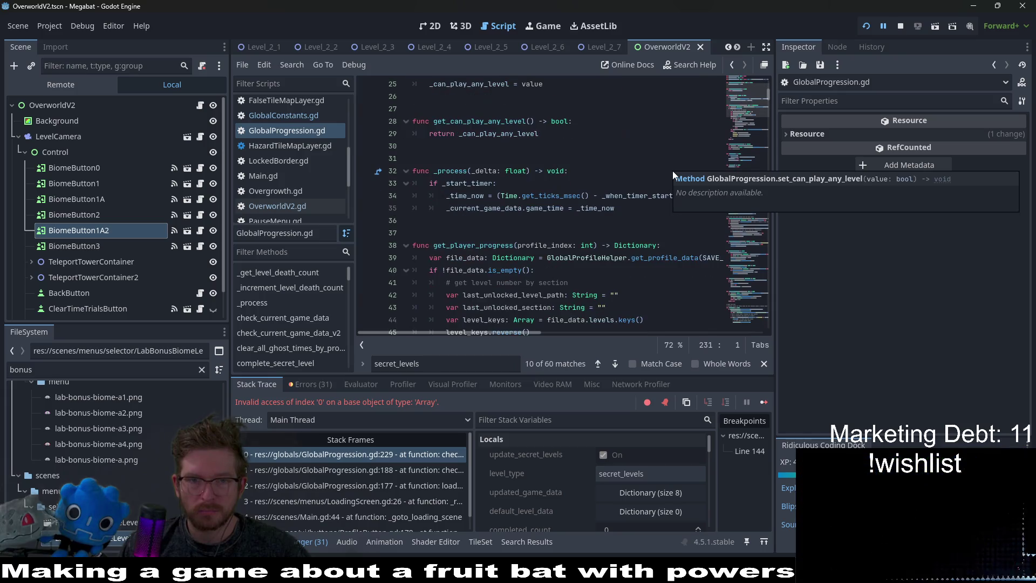
{"action": "left_click", "coordinate": [737, 161]}
{"action": "left_click", "coordinate": [612, 123]}
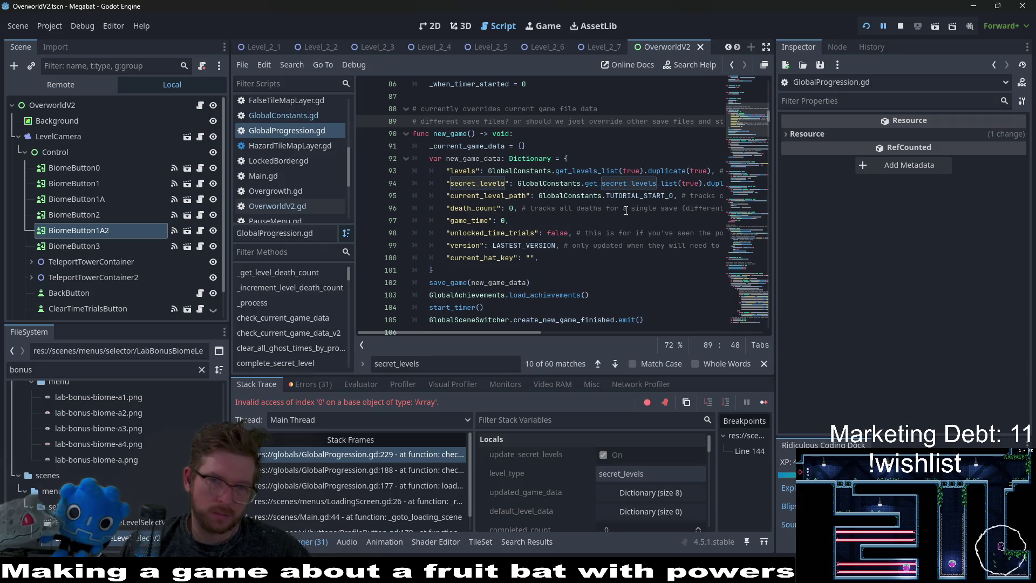
{"action": "left_click", "coordinate": [632, 184]}
Open get_levels_list in GlobalConstants.gd, select DEMO_LEVELS, and show the Errors list.
{"action": "left_click", "coordinate": [591, 171], "text": "ctrl"}
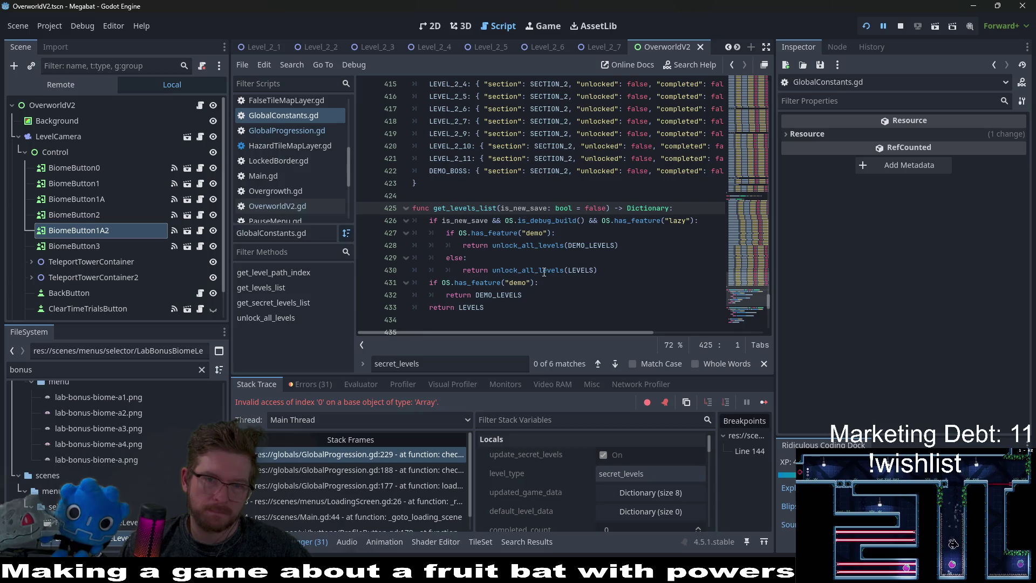
{"action": "left_click", "coordinate": [600, 263]}
{"action": "double_click", "coordinate": [590, 248]}
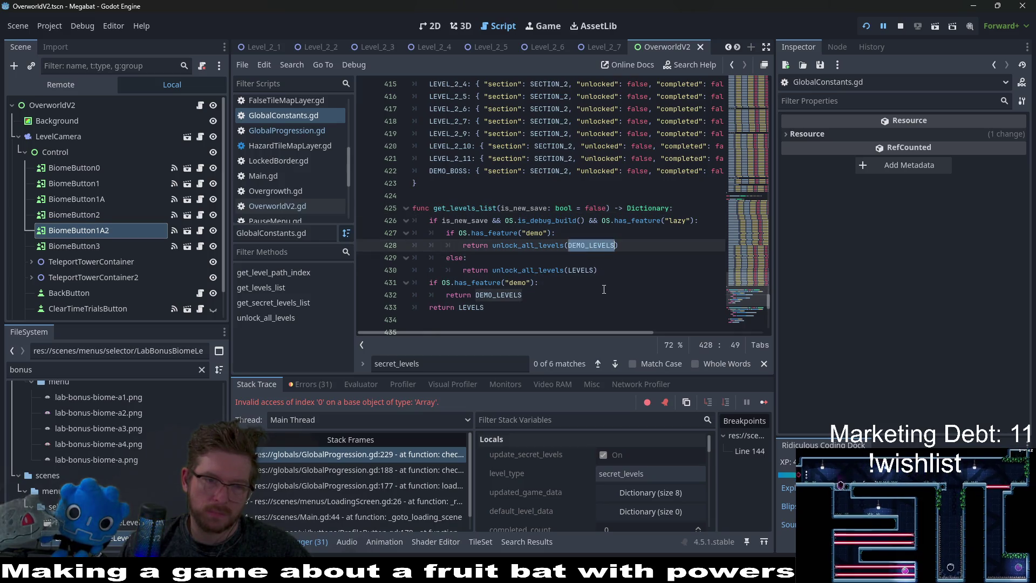
{"action": "left_click", "coordinate": [316, 385]}
{"action": "scroll", "coordinate": [416, 486], "scroll_direction": "down", "scroll_amount": 3}
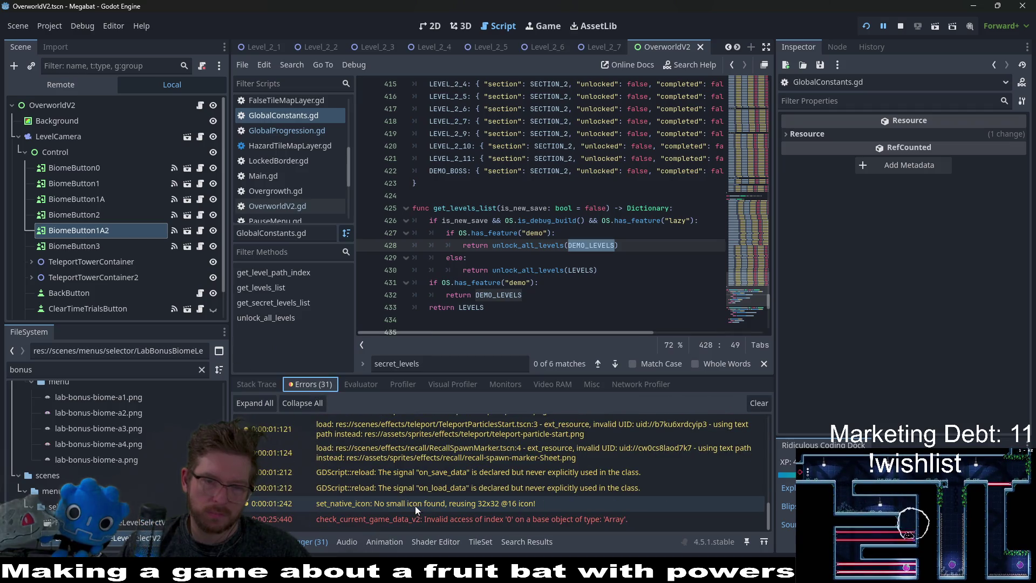
{"action": "double_click", "coordinate": [438, 526]}
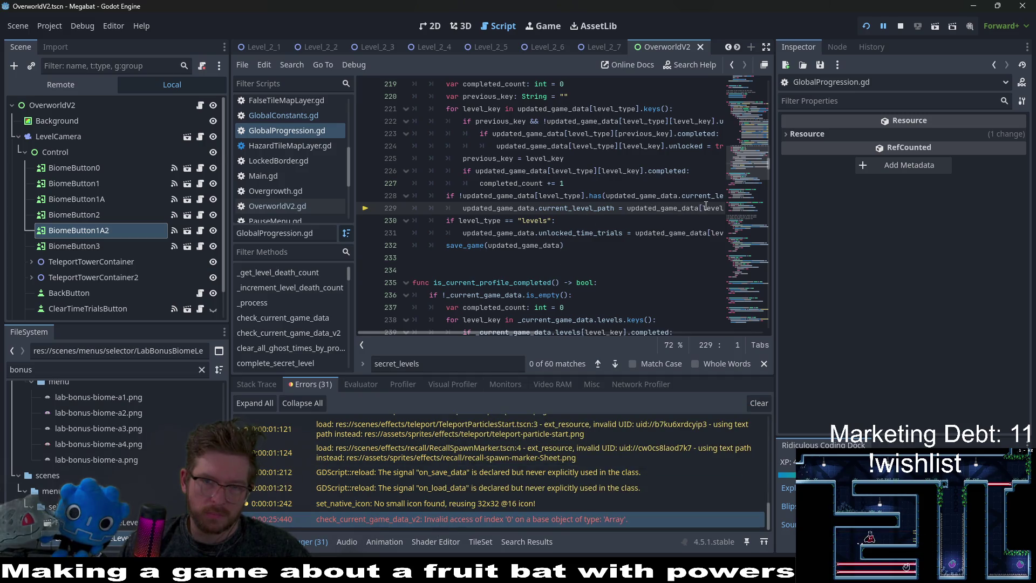
{"action": "mouse_move", "coordinate": [706, 206]}
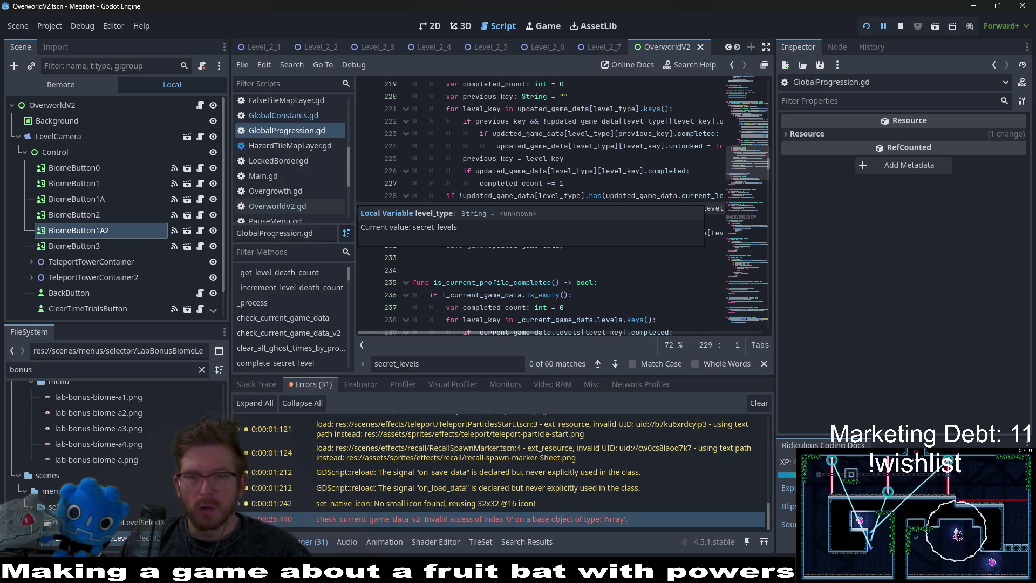
{"action": "scroll", "coordinate": [592, 254], "scroll_direction": "up", "scroll_amount": 2}
{"action": "left_click_drag", "start_coordinate": [541, 333], "coordinate": [575, 333]}
{"action": "scroll", "coordinate": [538, 282], "scroll_direction": "down", "scroll_amount": 2}
{"action": "mouse_move", "coordinate": [538, 282]}
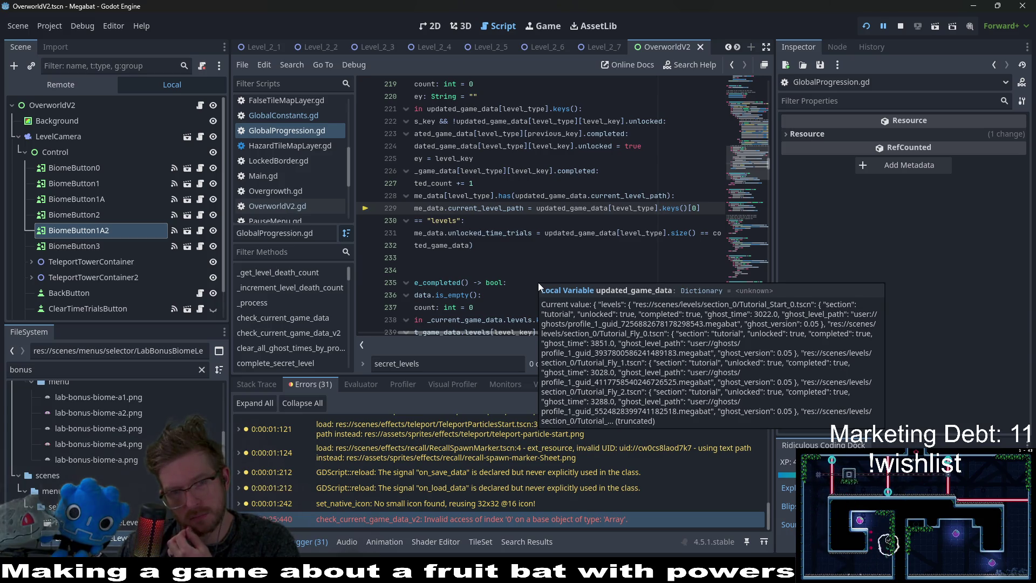
{"action": "left_click_drag", "start_coordinate": [484, 335], "coordinate": [459, 332]}
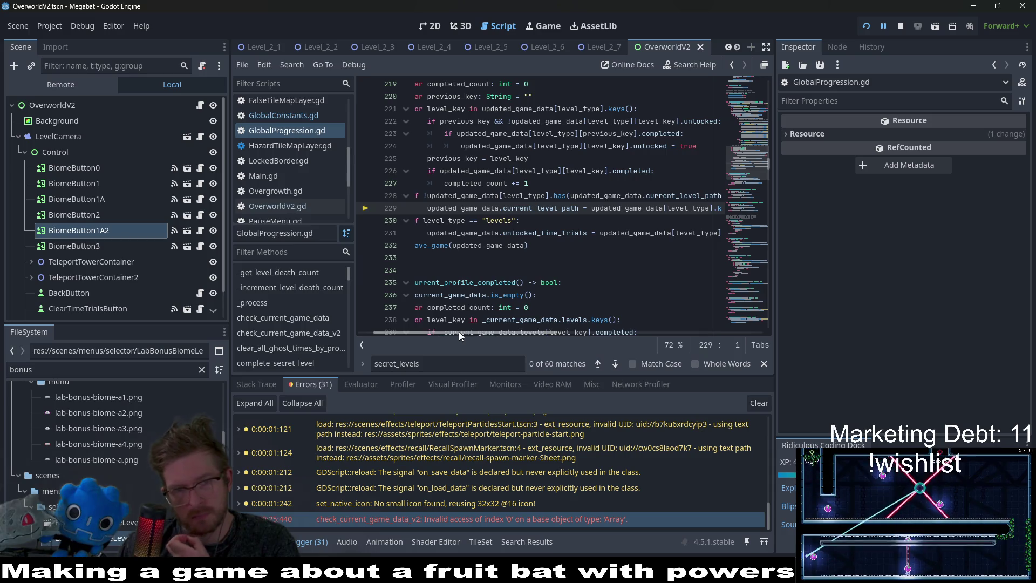
{"action": "left_click_drag", "start_coordinate": [458, 332], "coordinate": [445, 333]}
{"action": "mouse_move", "coordinate": [551, 193]}
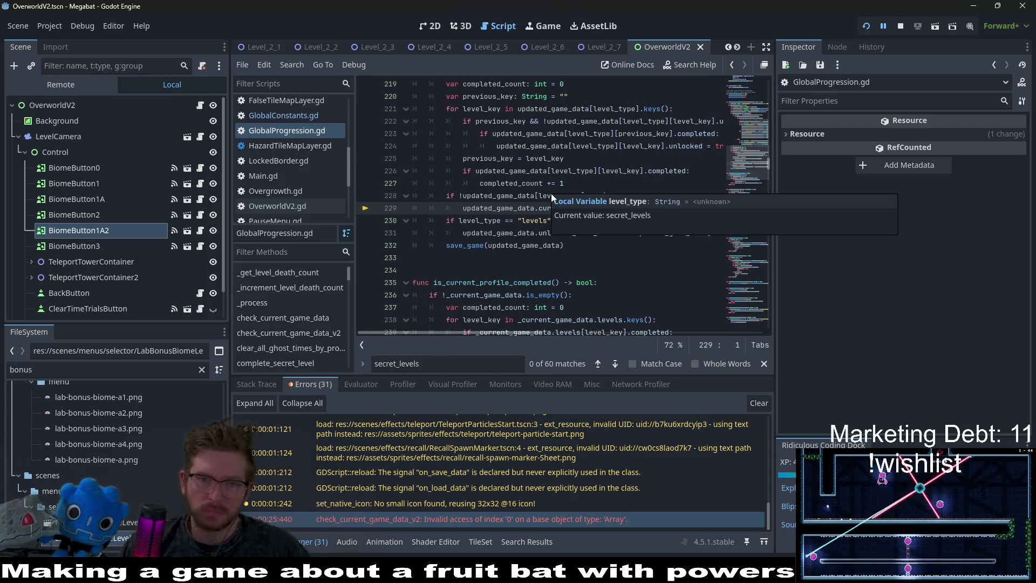
{"action": "left_click", "coordinate": [592, 269]}
{"action": "scroll", "coordinate": [593, 270], "scroll_direction": "up", "scroll_amount": 1}
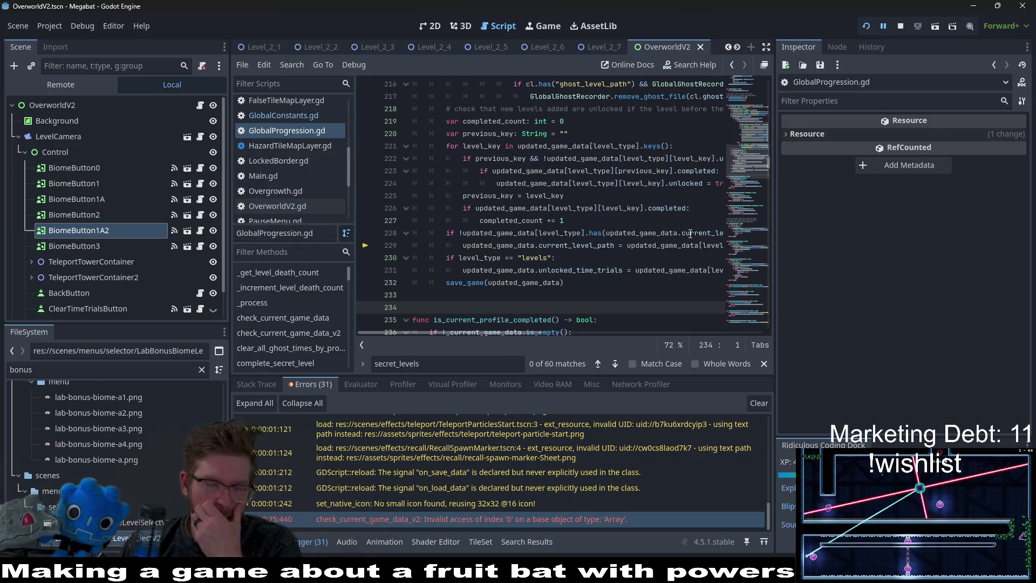
{"action": "mouse_move", "coordinate": [615, 210]}
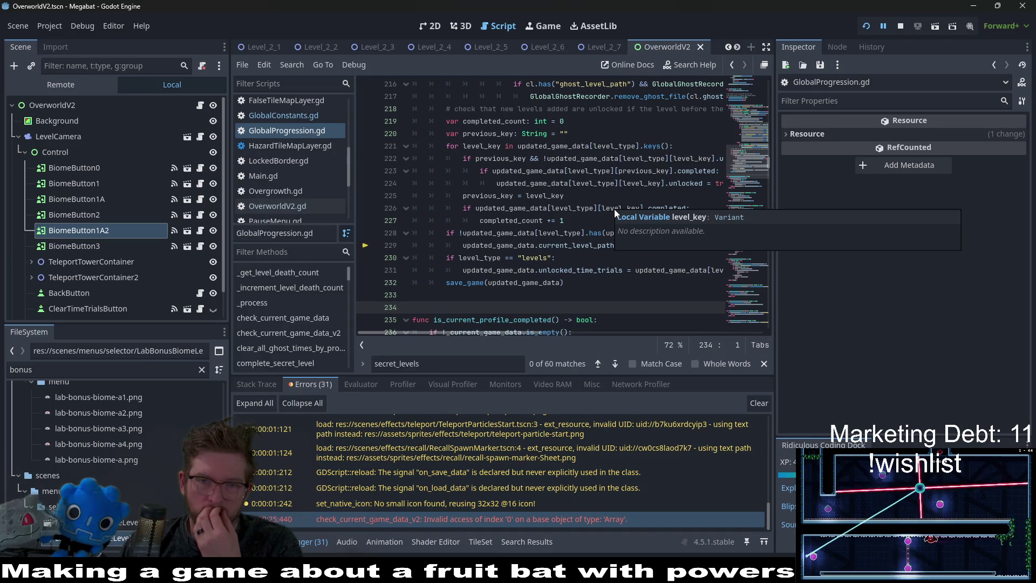
{"action": "scroll", "coordinate": [567, 227], "scroll_direction": "up", "scroll_amount": 5}
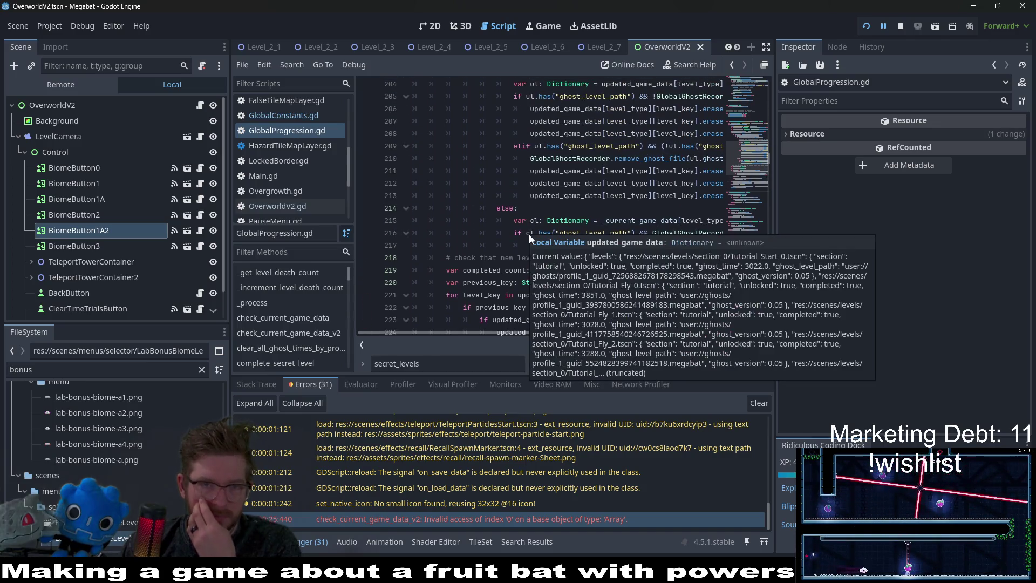
{"action": "scroll", "coordinate": [456, 257], "scroll_direction": "up", "scroll_amount": 2}
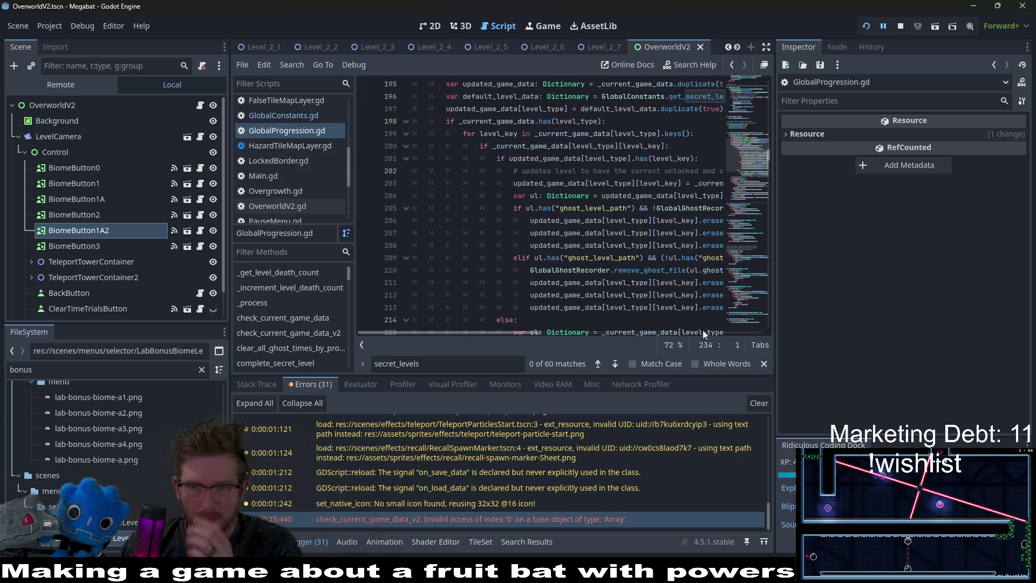
{"action": "left_click_drag", "start_coordinate": [774, 287], "coordinate": [896, 291]}
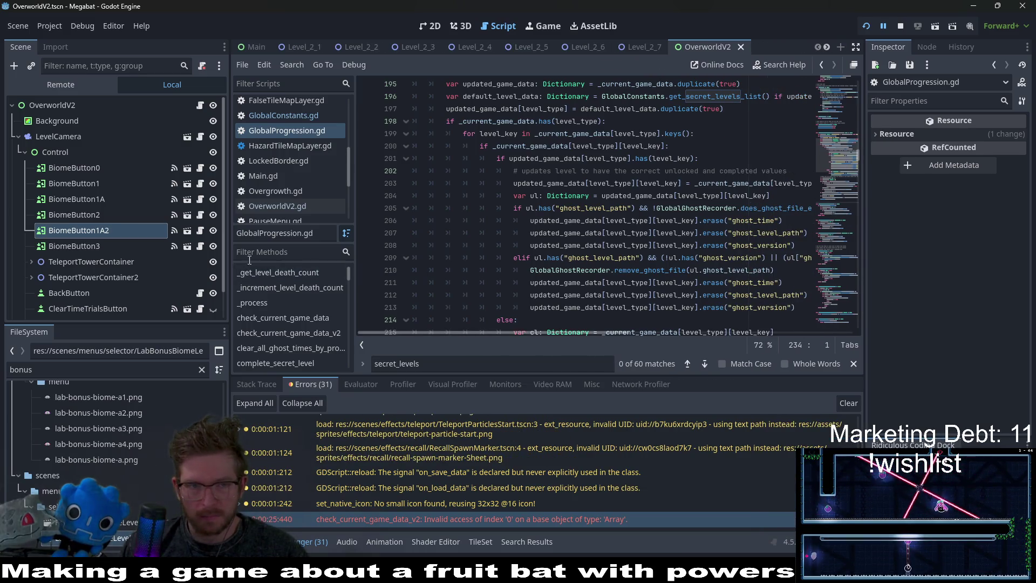
{"action": "left_click_drag", "start_coordinate": [229, 266], "coordinate": [123, 266]}
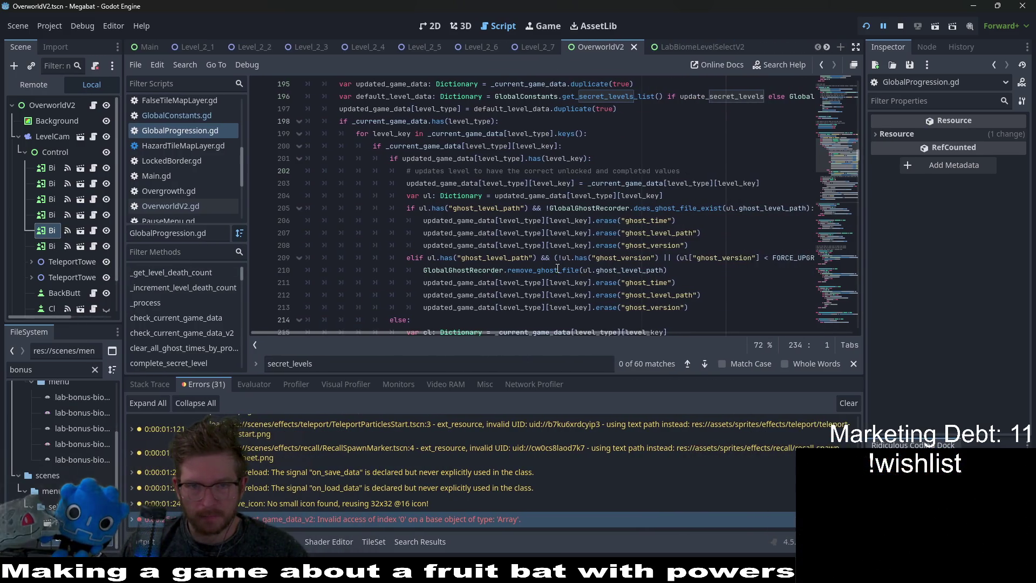
{"action": "scroll", "coordinate": [555, 267], "scroll_direction": "up", "scroll_amount": 2}
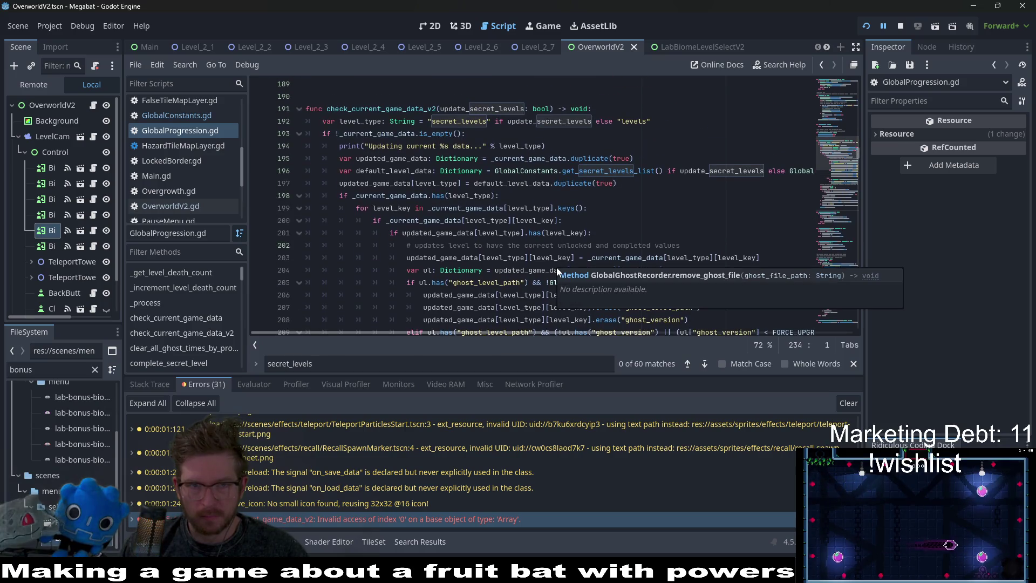
{"action": "double_click", "coordinate": [596, 173]}
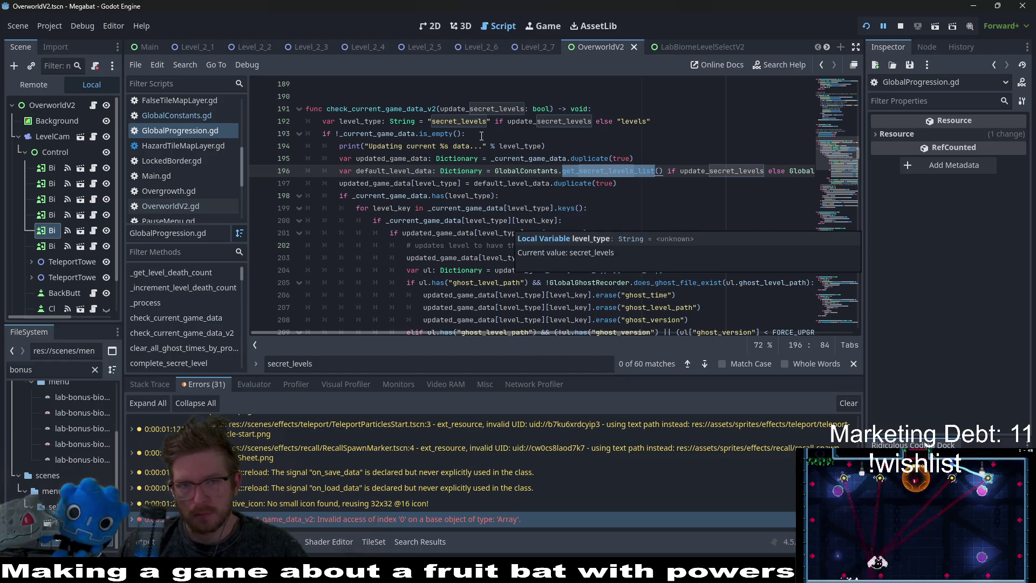
{"action": "left_click", "coordinate": [390, 108]}
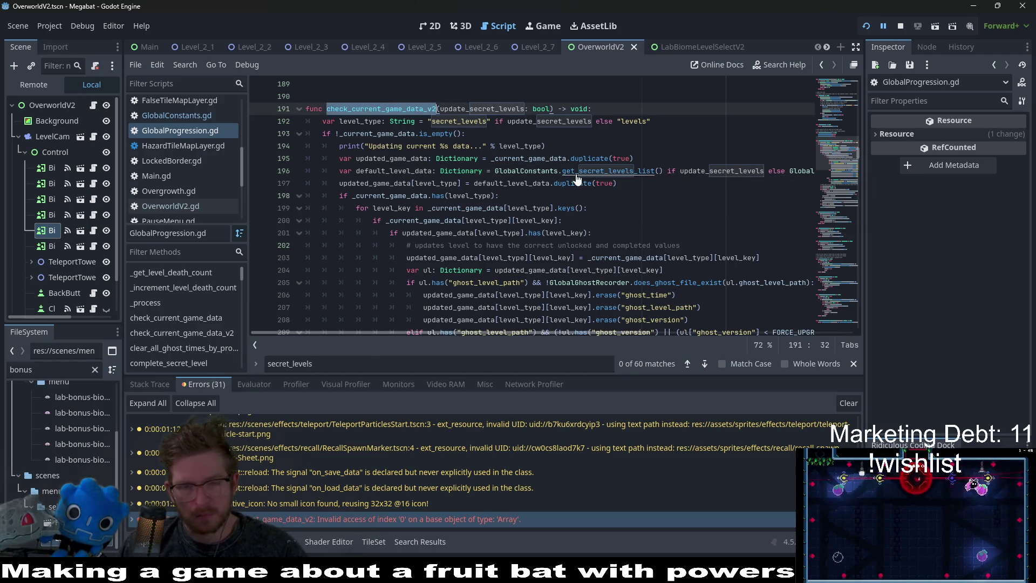
Search the script for check_current_game_data_v2 and scroll through the function.
{"action": "key", "text": "ctrl+f"}
{"action": "key", "text": "shift+Return"}
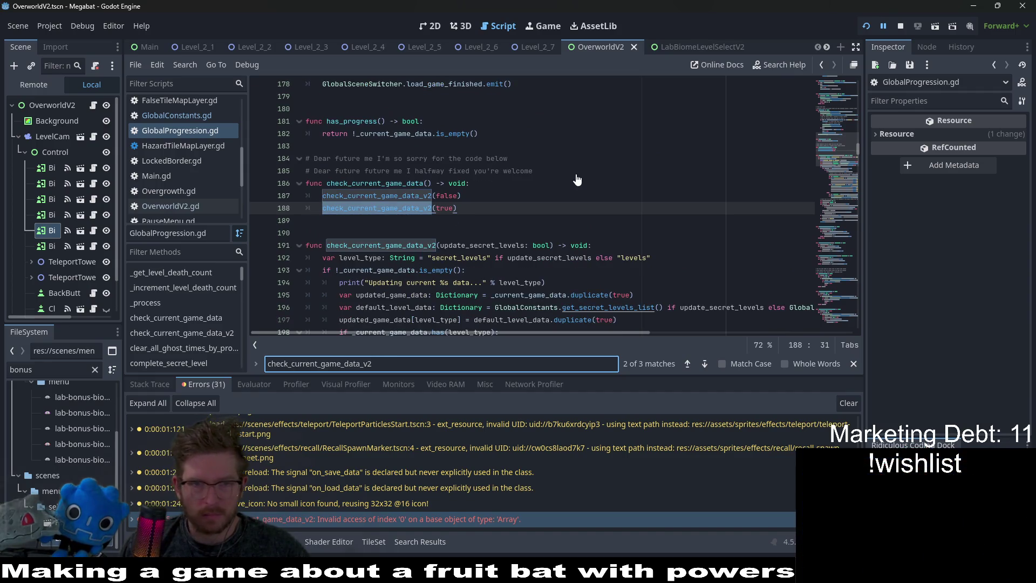
{"action": "scroll", "coordinate": [565, 176], "scroll_direction": "down", "scroll_amount": 1}
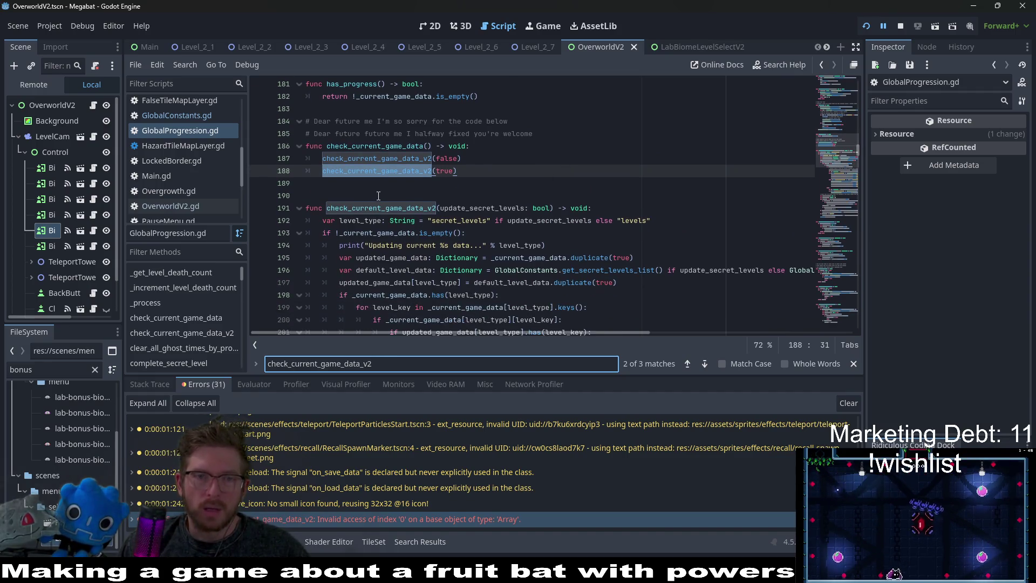
{"action": "scroll", "coordinate": [421, 214], "scroll_direction": "down", "scroll_amount": 4}
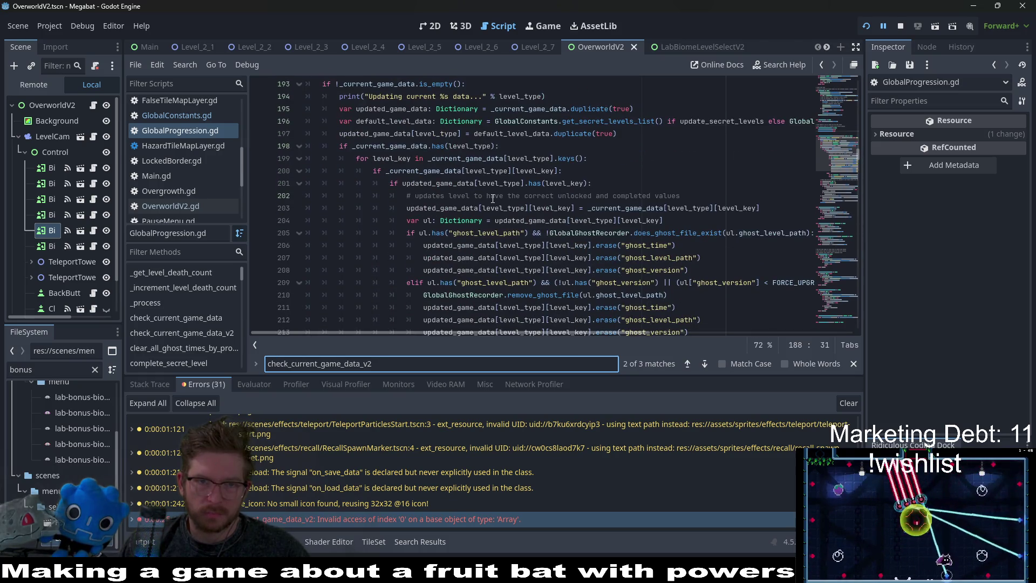
{"action": "scroll", "coordinate": [492, 199], "scroll_direction": "down", "scroll_amount": 3}
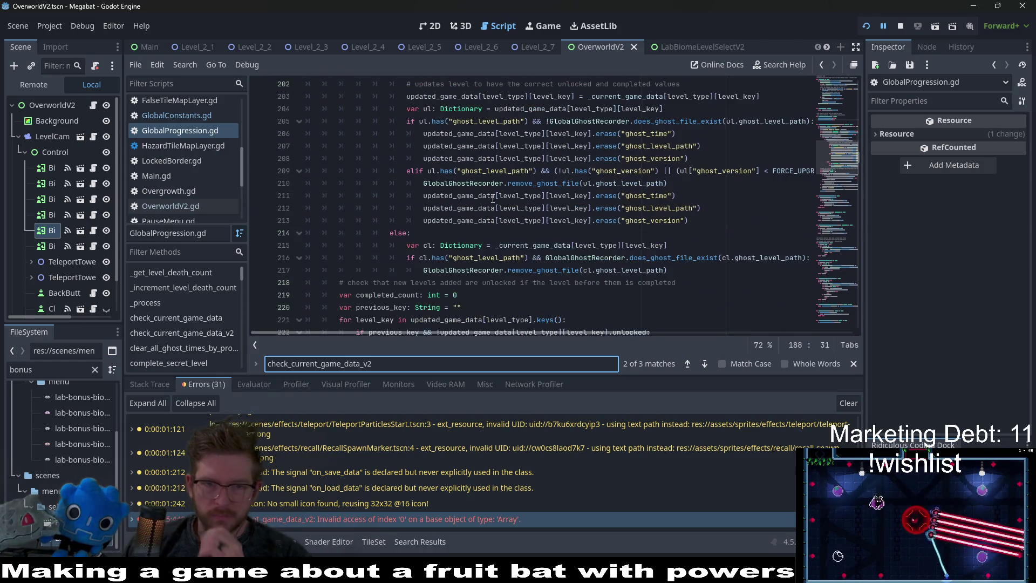
{"action": "scroll", "coordinate": [492, 199], "scroll_direction": "down", "scroll_amount": 1}
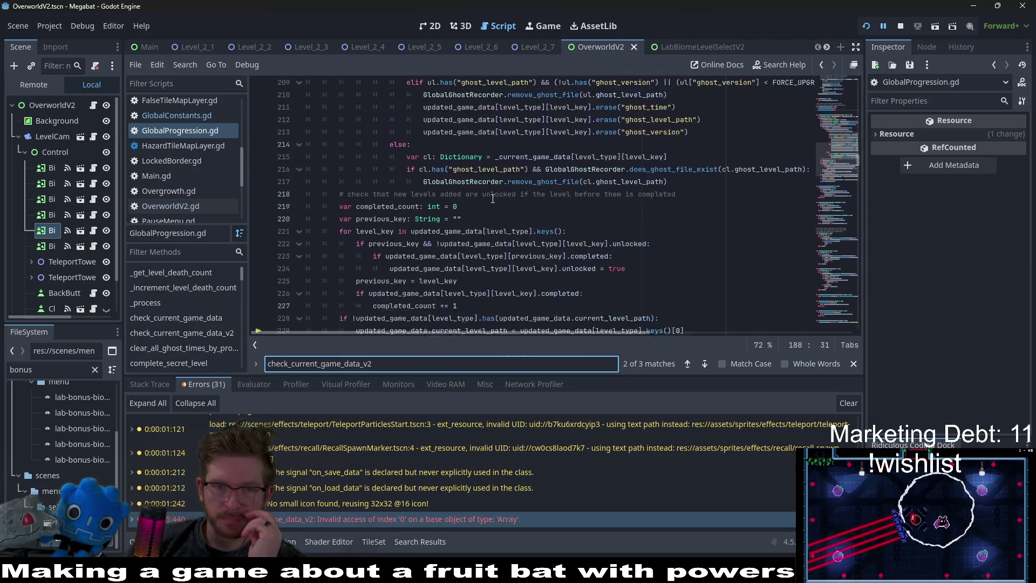
{"action": "scroll", "coordinate": [492, 198], "scroll_direction": "down", "scroll_amount": 3}
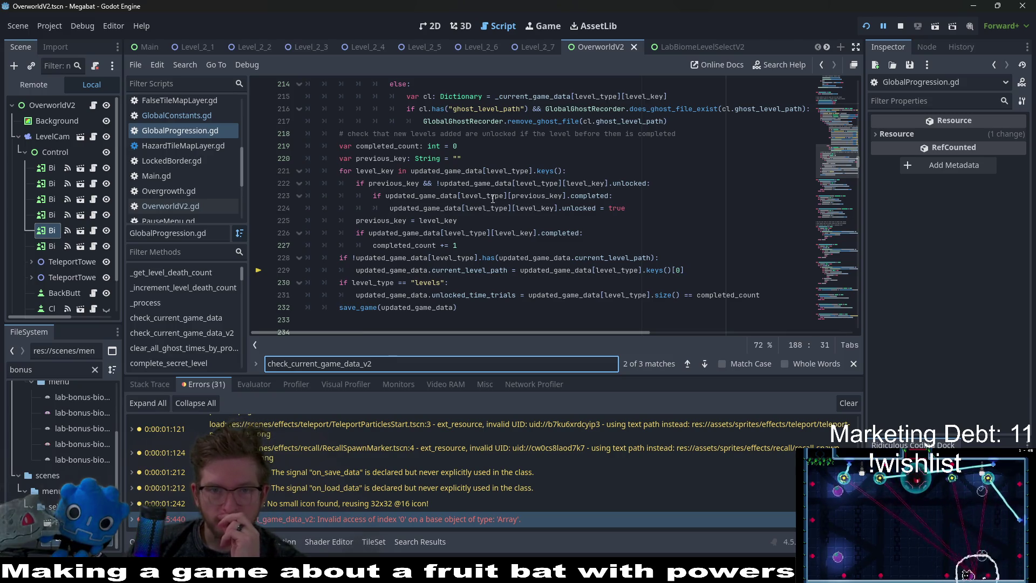
{"action": "scroll", "coordinate": [492, 199], "scroll_direction": "up", "scroll_amount": 9}
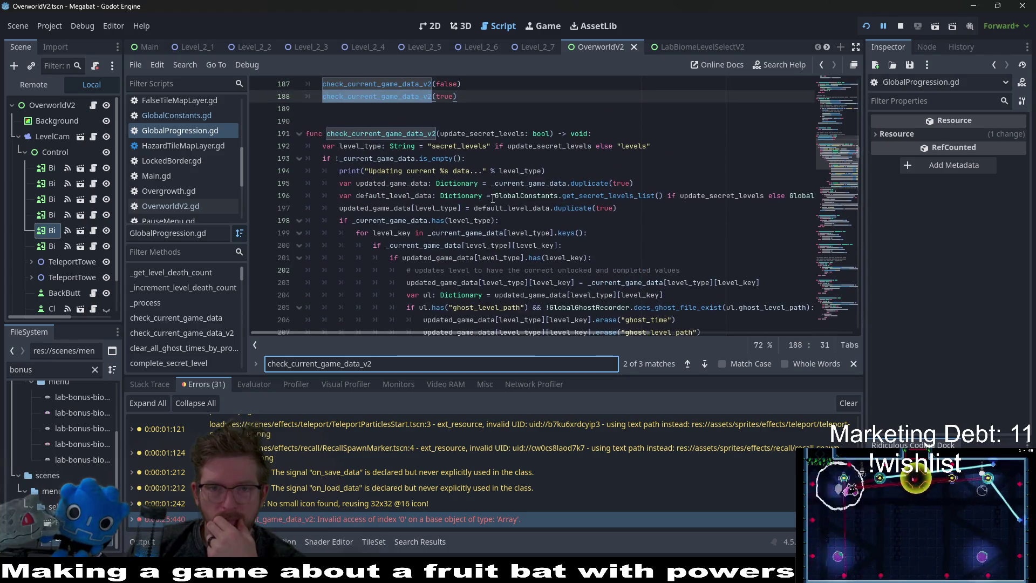
Inspect live debugger values for the get_secret_levels_list call and secret_levels string, ending at line 188.
{"action": "double_click", "coordinate": [654, 196]}
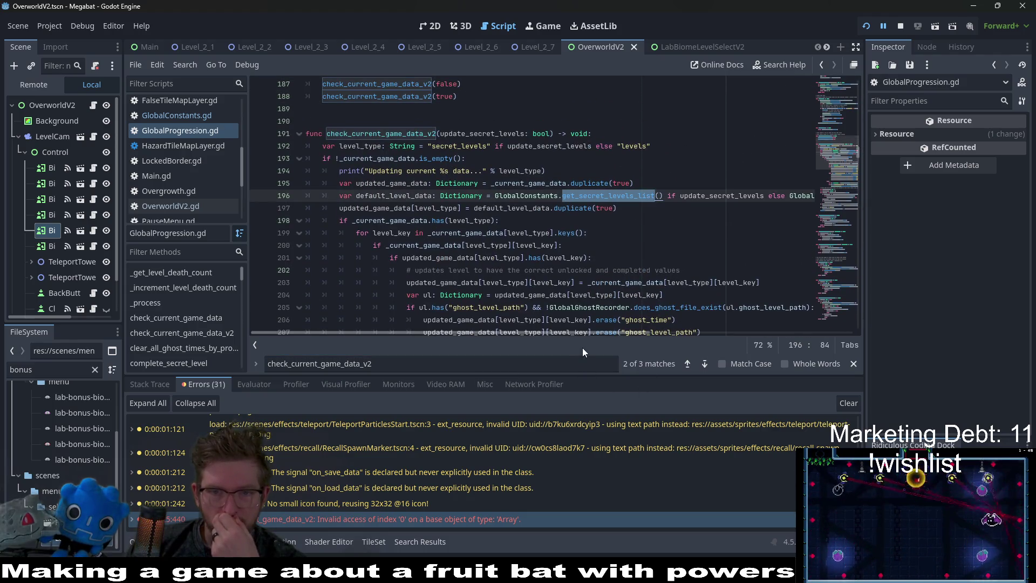
{"action": "mouse_move", "coordinate": [574, 332]}
{"action": "left_mouse_down"}
{"action": "mouse_move", "coordinate": [663, 326]}
{"action": "mouse_move", "coordinate": [500, 331]}
{"action": "left_mouse_up"}
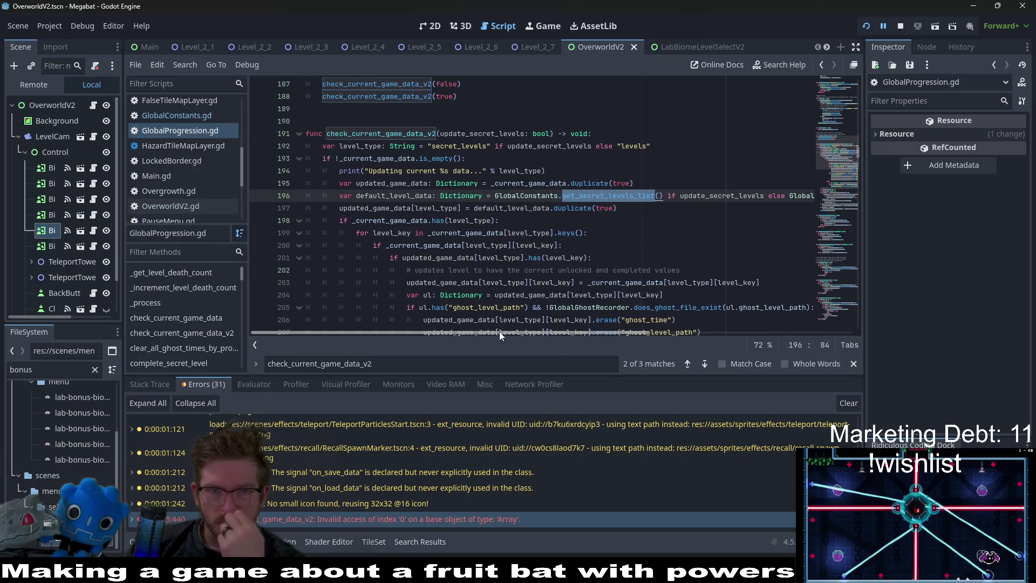
{"action": "mouse_move", "coordinate": [491, 232]}
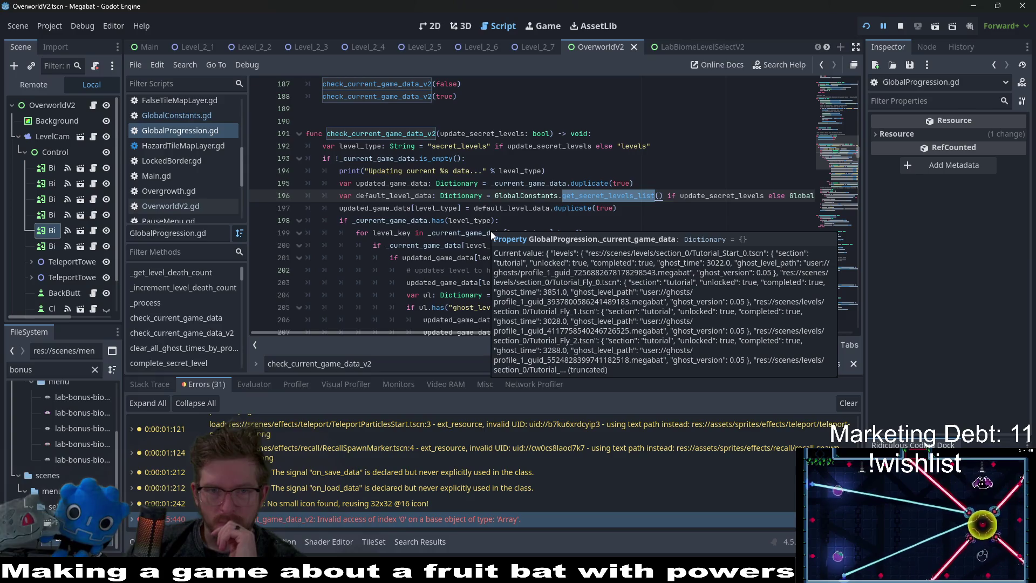
{"action": "scroll", "coordinate": [496, 178], "scroll_direction": "down", "scroll_amount": 2}
{"action": "mouse_move", "coordinate": [498, 175]}
{"action": "scroll", "coordinate": [498, 175], "scroll_direction": "up", "scroll_amount": 2}
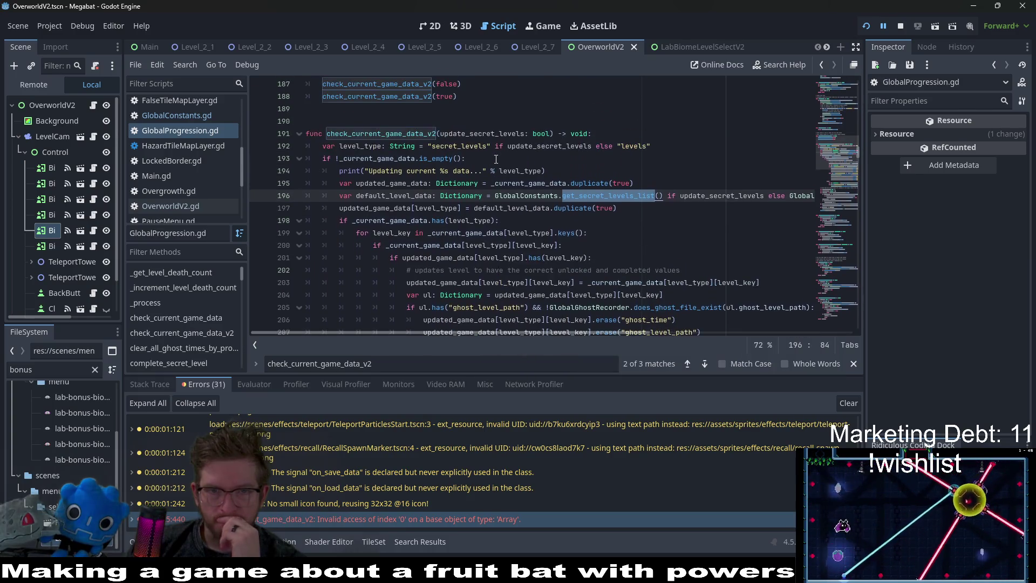
{"action": "double_click", "coordinate": [463, 146]}
{"action": "mouse_move", "coordinate": [546, 210]}
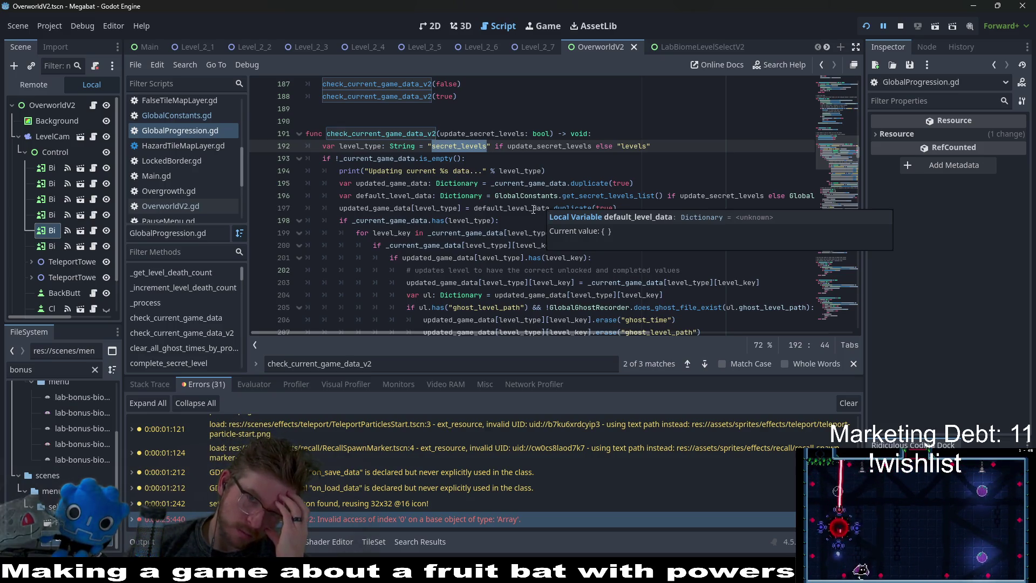
{"action": "scroll", "coordinate": [485, 189], "scroll_direction": "up", "scroll_amount": 2}
{"action": "left_click", "coordinate": [463, 171]}
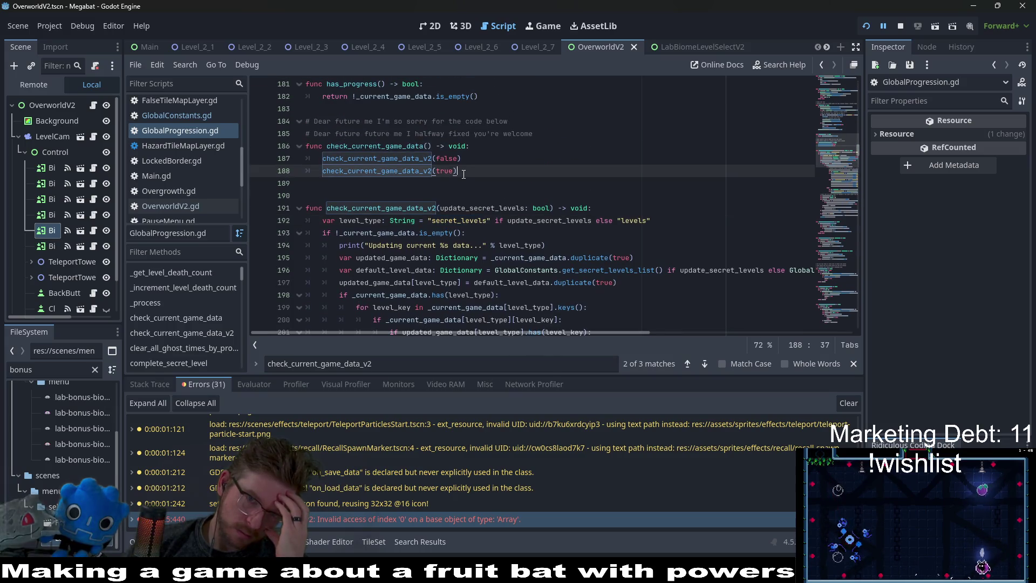
Comment out line 188's check_current_game_data_v2(true) call with a 'TODO: come back to this' note, save, and run.
{"action": "key", "text": "ctrl+s"}
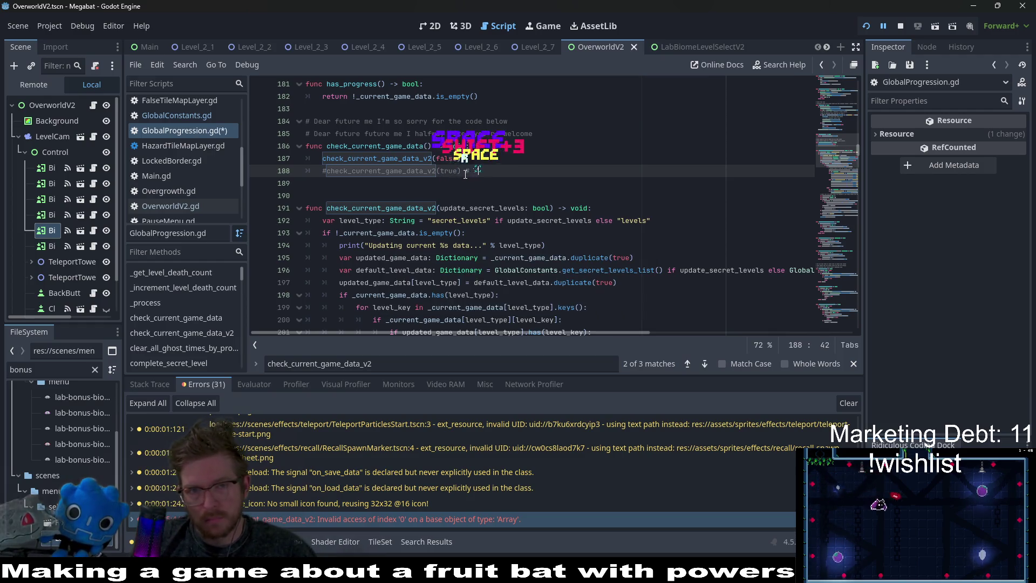
{"action": "type", "text": "ODO"}
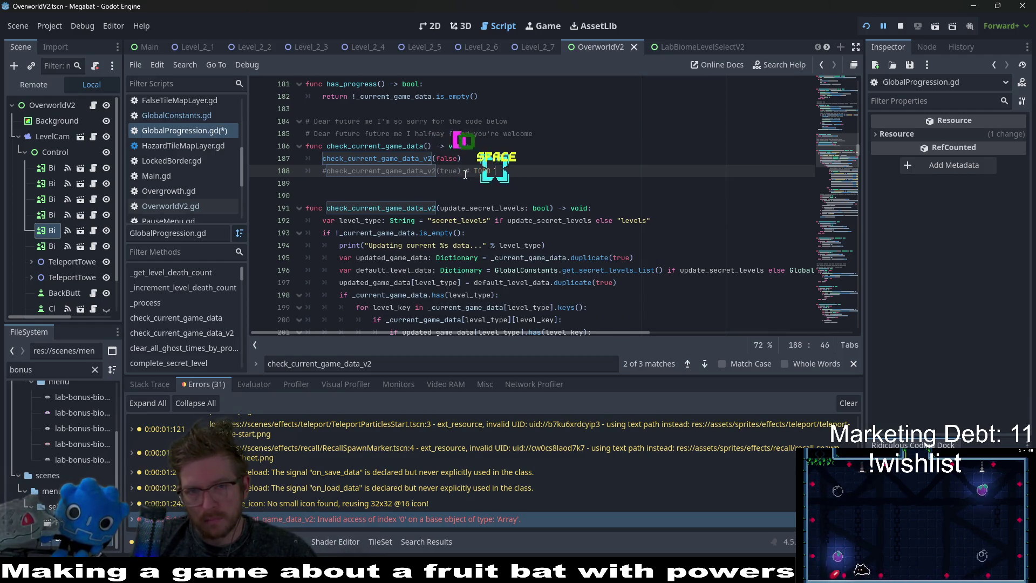
{"action": "key", "text": "BackSpace"}
{"action": "key", "text": "BackSpace"}
{"action": "key", "text": "BackSpace"}
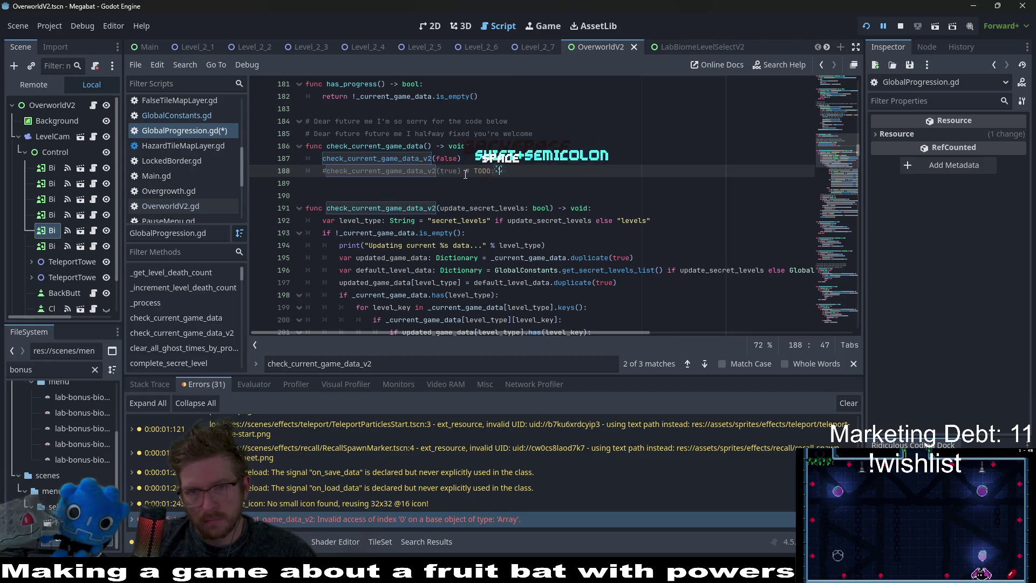
{"action": "type", "text": "comm"}
{"action": "type", "text": "is"}
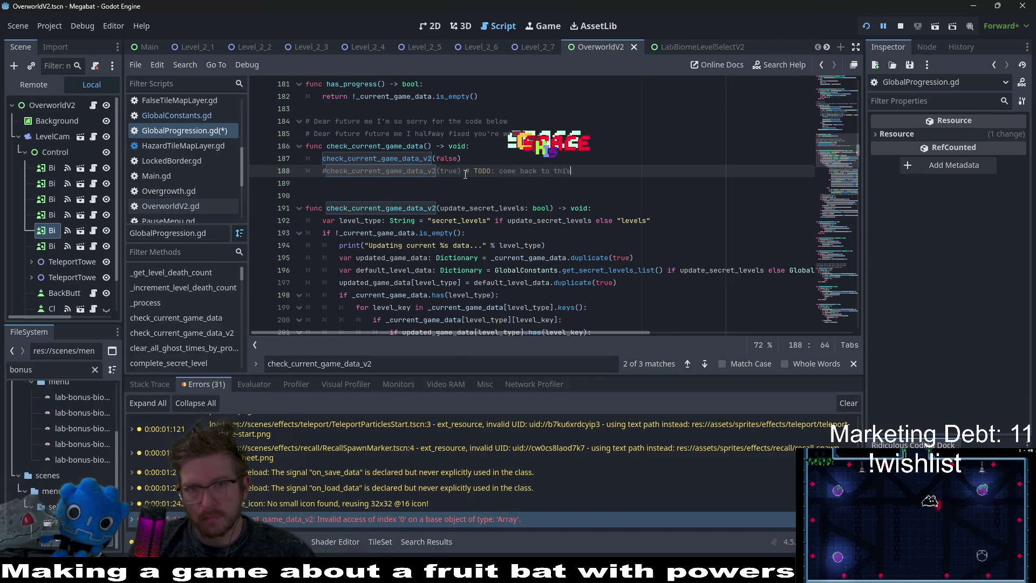
{"action": "key", "text": "ctrl+s"}
{"action": "left_click", "coordinate": [866, 26]}
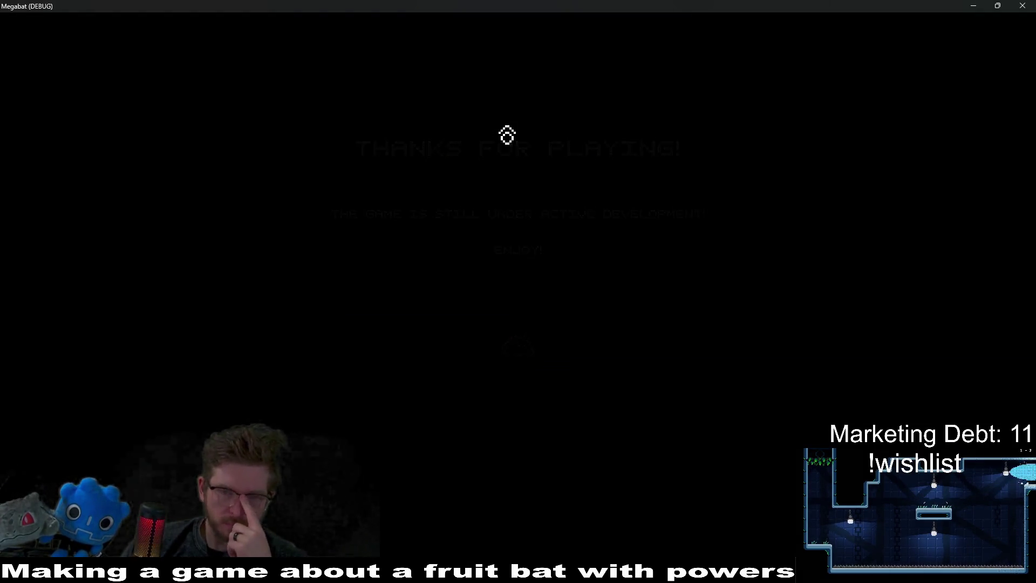
Load the saved Desert profile, pick a bonus dome on the world map, and start its level 01.
{"action": "left_click", "coordinate": [542, 282]}
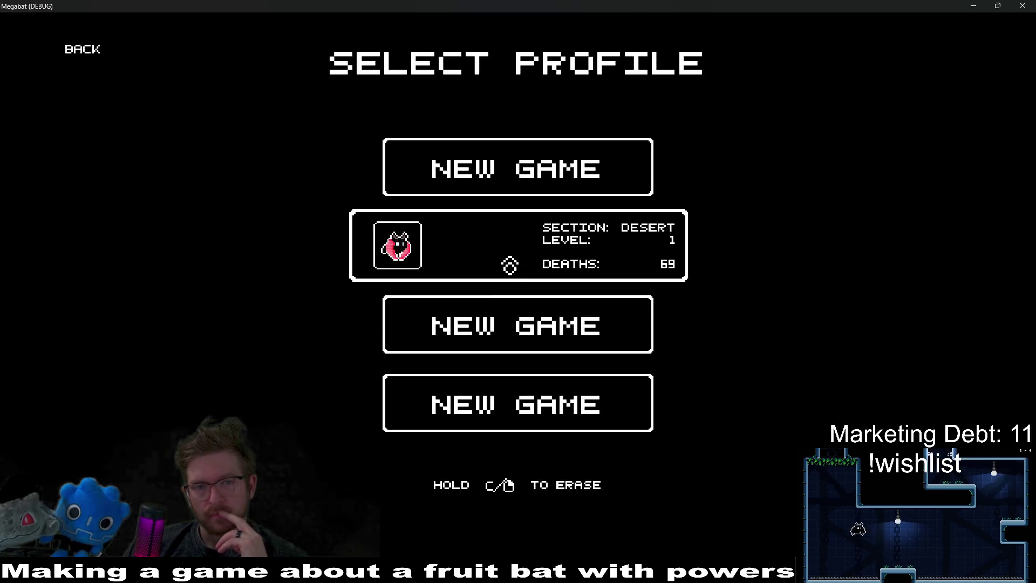
{"action": "left_click", "coordinate": [509, 268]}
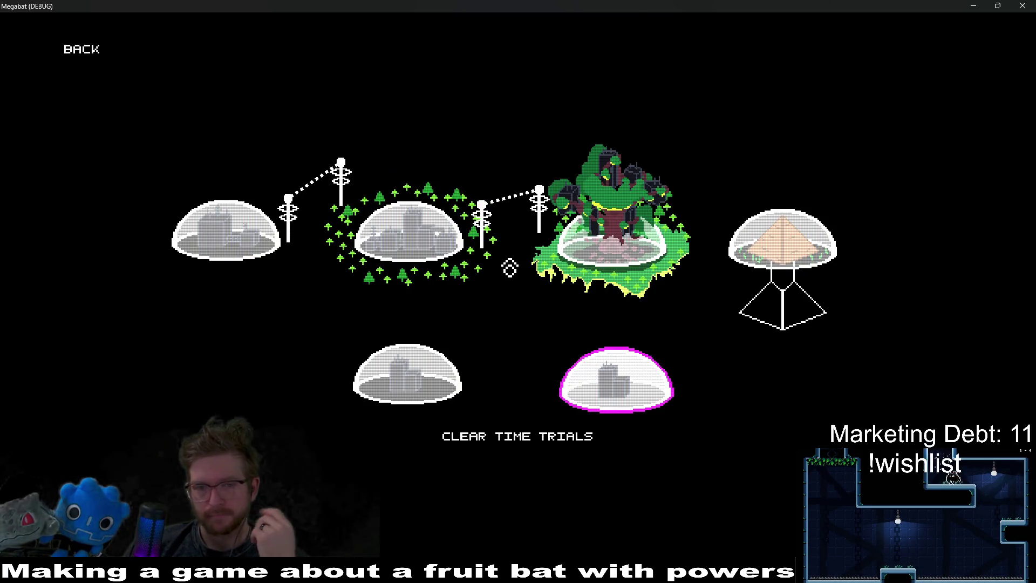
{"action": "key", "text": "Left"}
{"action": "key", "text": "Up"}
{"action": "left_click", "coordinate": [606, 264]}
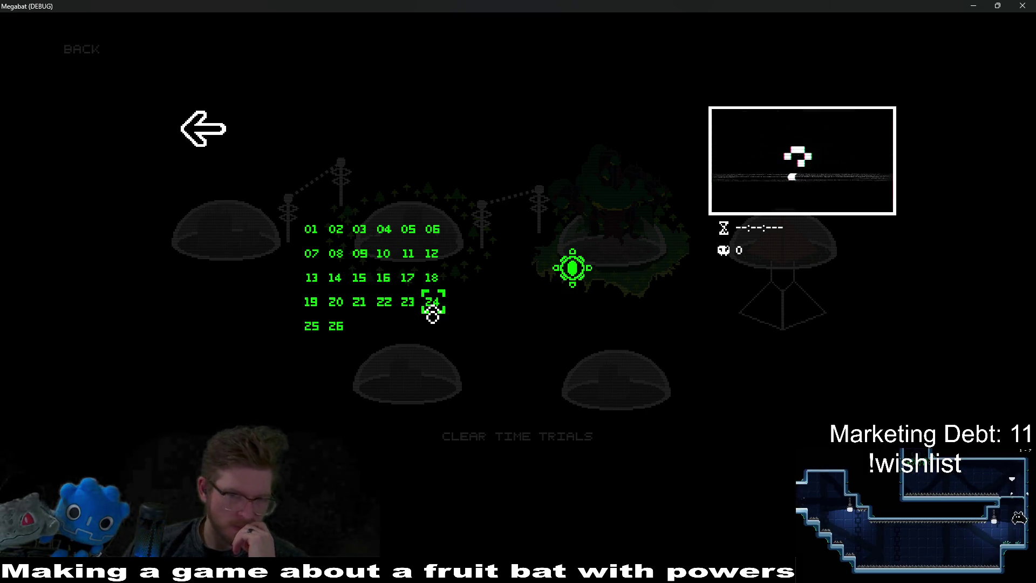
{"action": "left_click", "coordinate": [195, 130]}
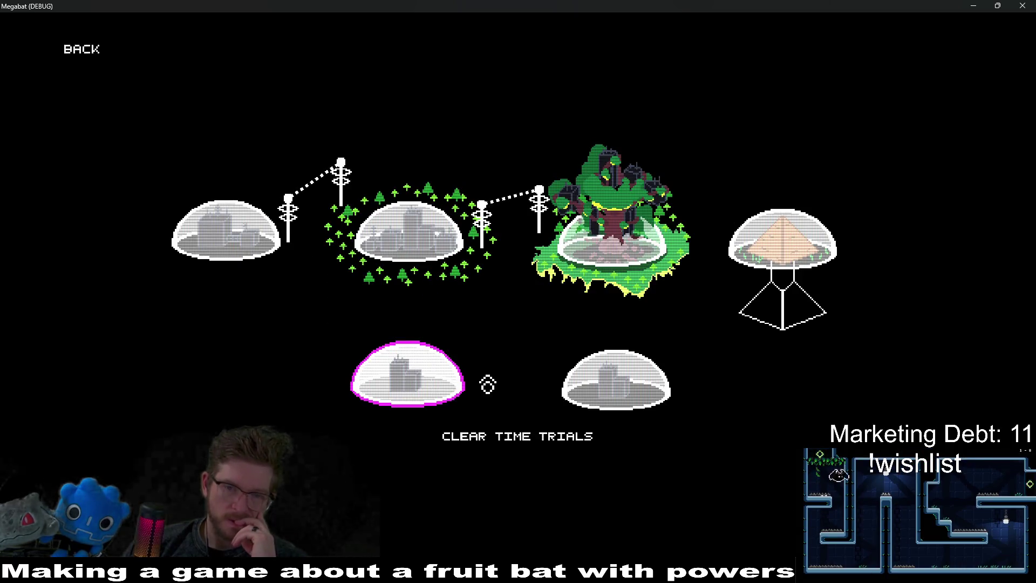
{"action": "left_click", "coordinate": [603, 400]}
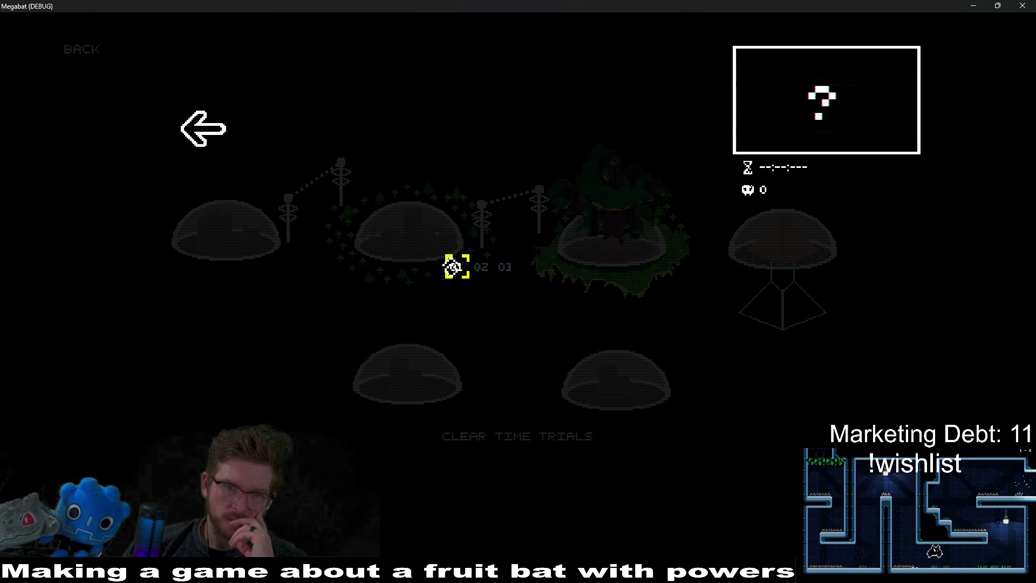
{"action": "left_click", "coordinate": [454, 272]}
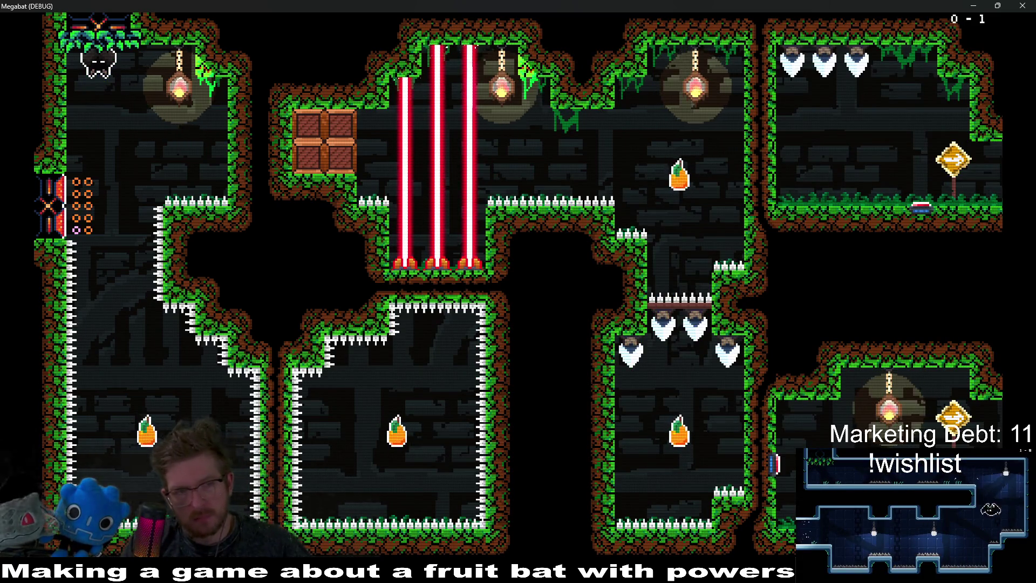
Play the laser level, collecting the left, upper-left and upper-right fruit.
{"action": "key", "text": "Down"}
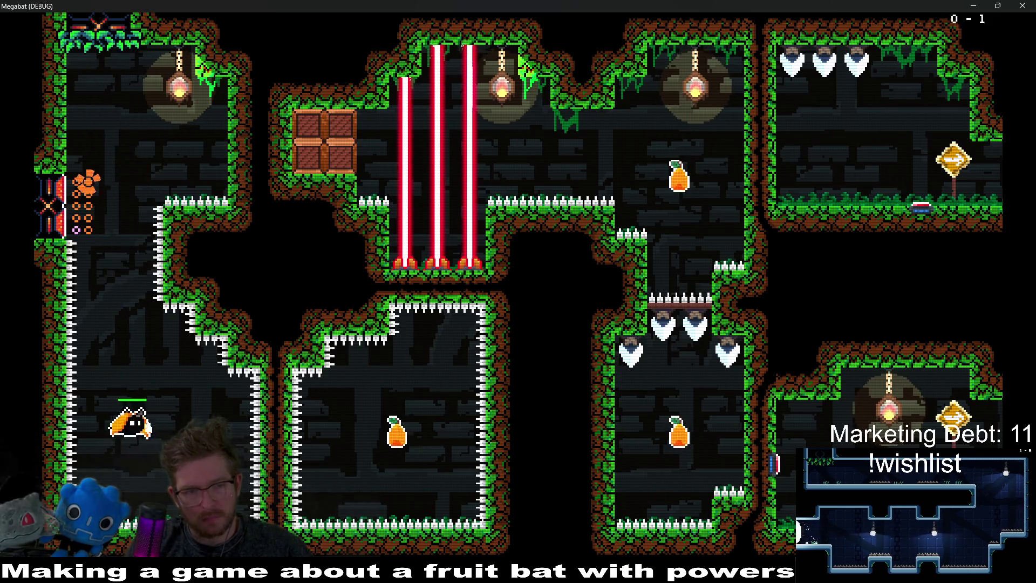
{"action": "key", "text": "Right"}
{"action": "key", "text": "Up"}
{"action": "key", "text": "Right"}
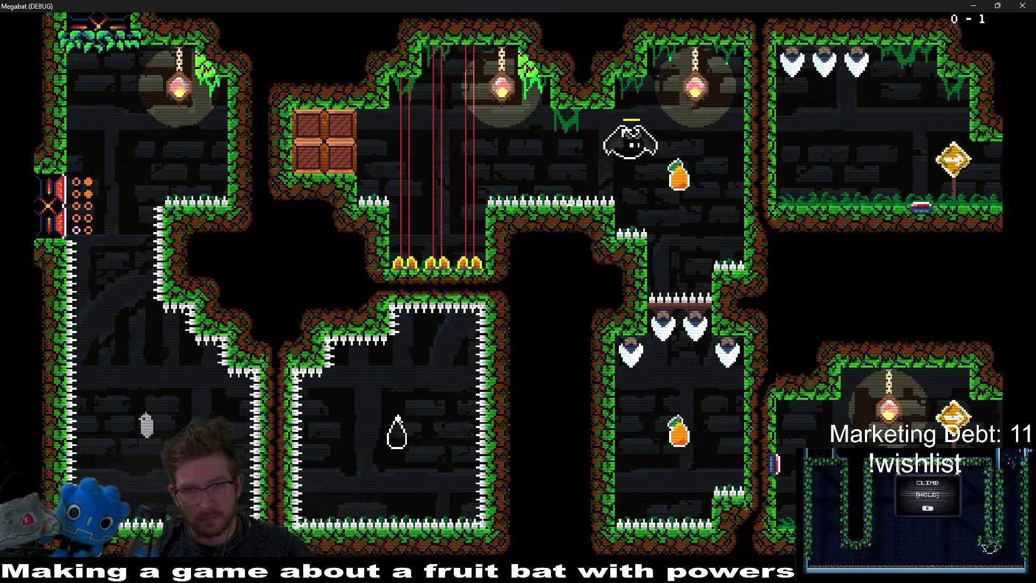
{"action": "key", "text": "Down"}
{"action": "key", "text": "Right"}
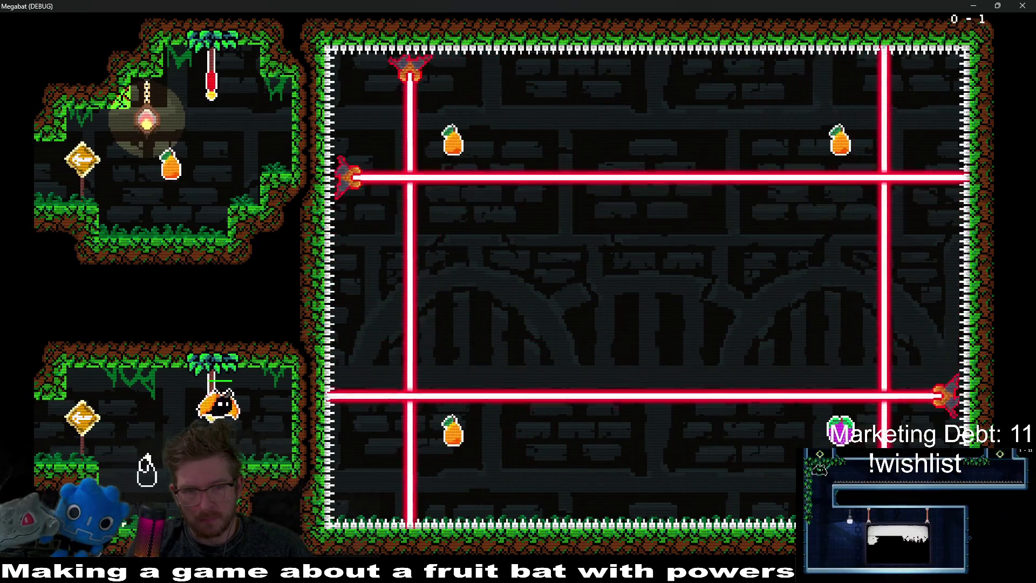
{"action": "key", "text": "Right"}
{"action": "key", "text": "Up"}
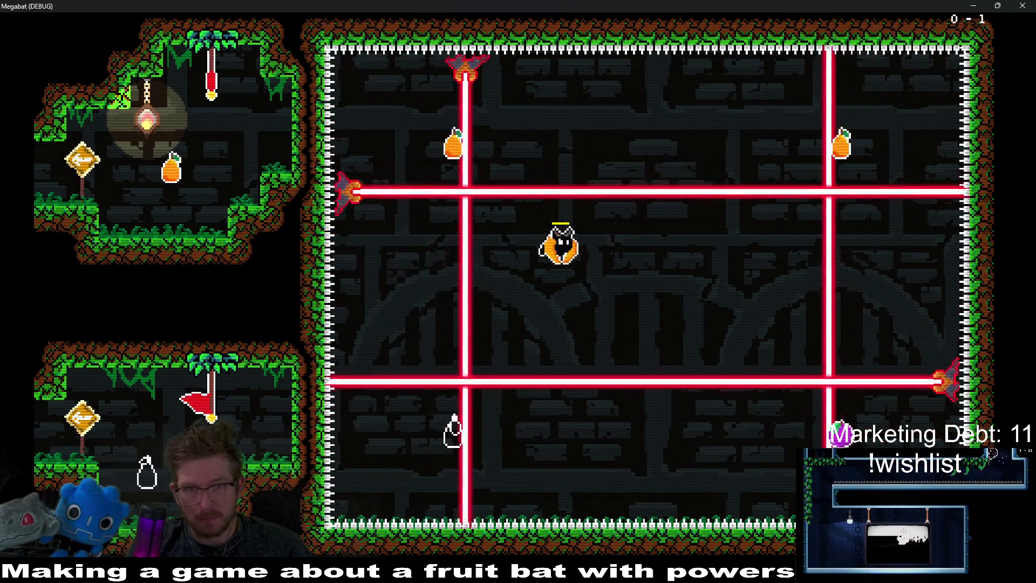
{"action": "key", "text": "Up"}
{"action": "key", "text": "Left"}
{"action": "key", "text": "Right"}
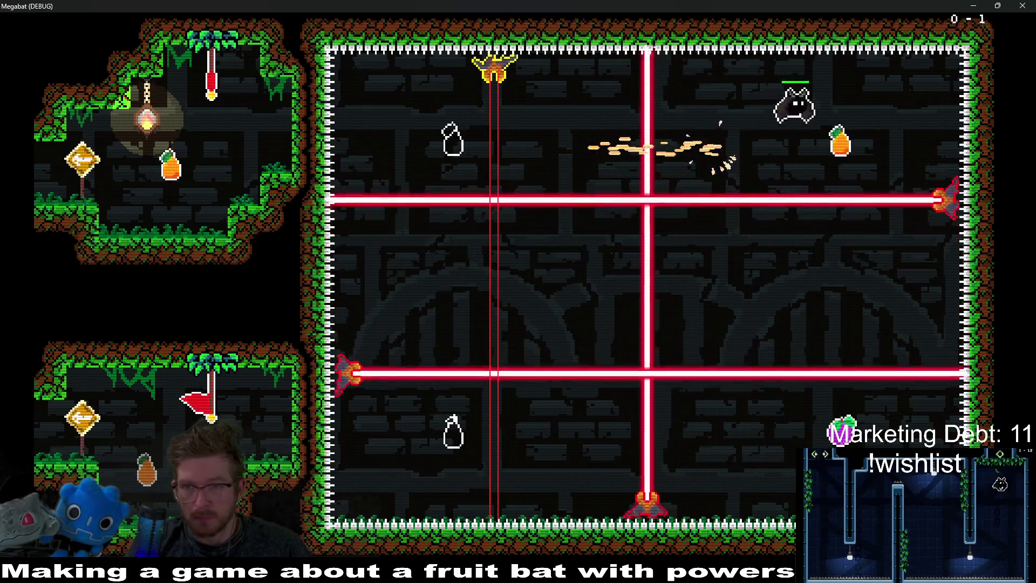
{"action": "key", "text": "Right"}
{"action": "key", "text": "Down"}
{"action": "key", "text": "Left"}
{"action": "key", "text": "Up"}
{"action": "key", "text": "Left"}
{"action": "key", "text": "Up"}
{"action": "key", "text": "Right"}
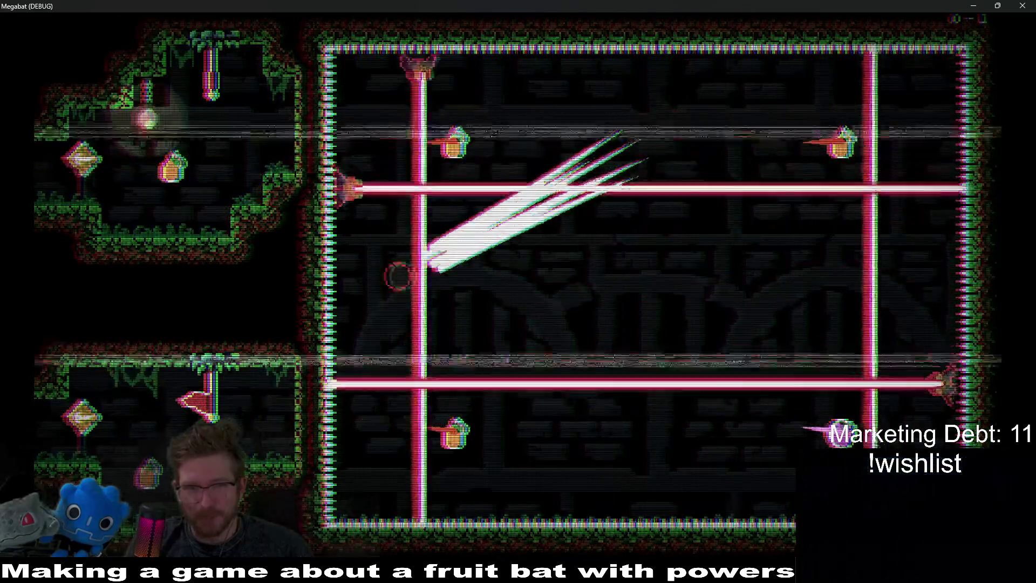
Continue through the laser room, grabbing the fruit beside the right laser and dodging moving lasers.
{"action": "key", "text": "Right"}
{"action": "key", "text": "Up"}
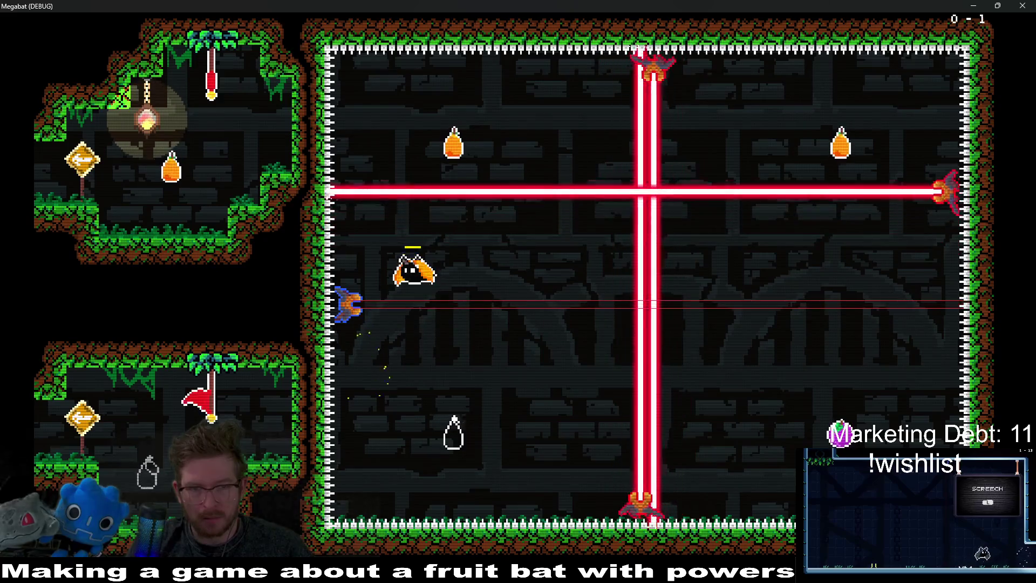
{"action": "key", "text": "Up"}
{"action": "key", "text": "Right"}
{"action": "key", "text": "Right"}
{"action": "key", "text": "Up"}
{"action": "key", "text": "Left"}
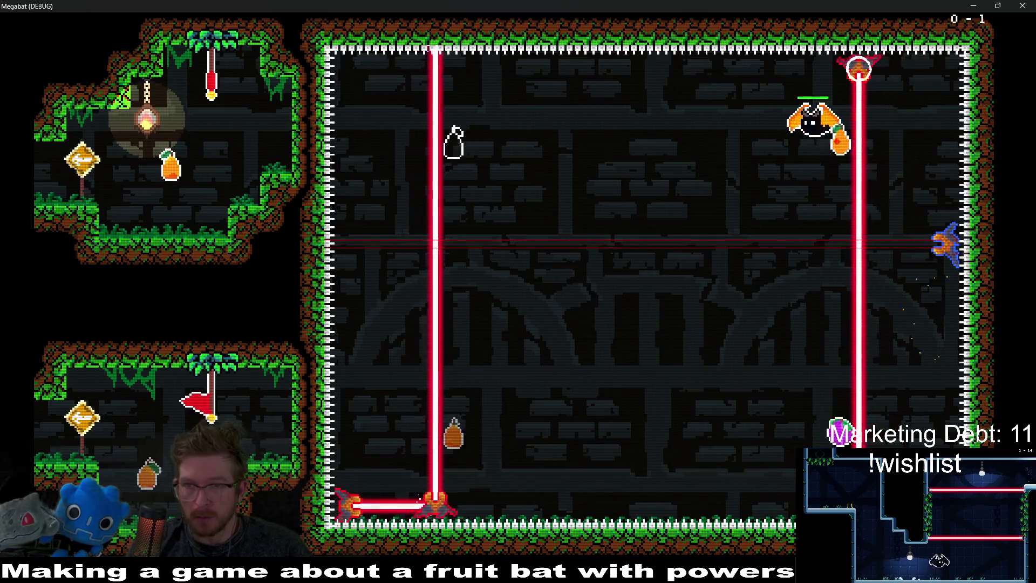
{"action": "key", "text": "Left"}
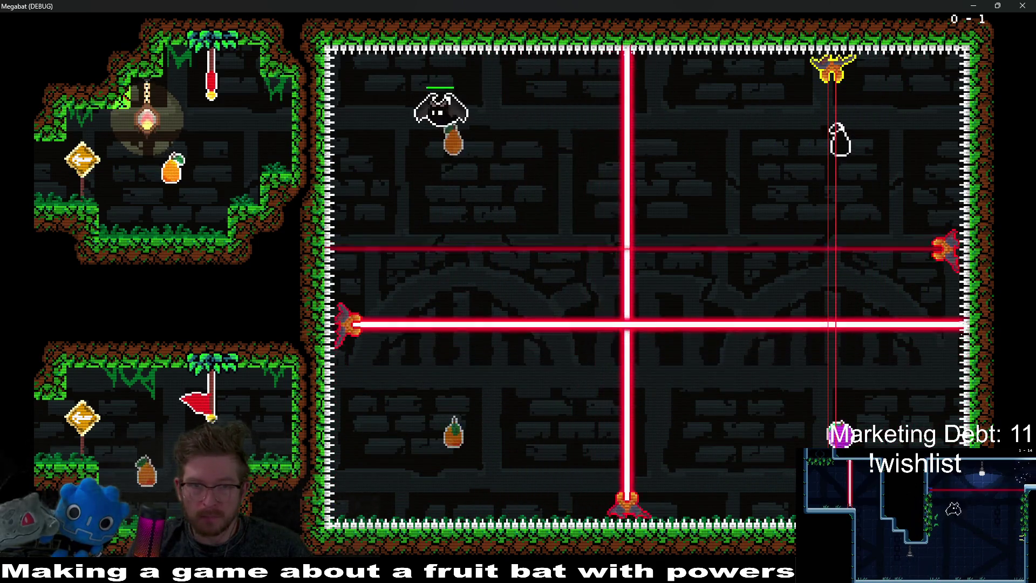
{"action": "key", "text": "Left"}
{"action": "key", "text": "Right"}
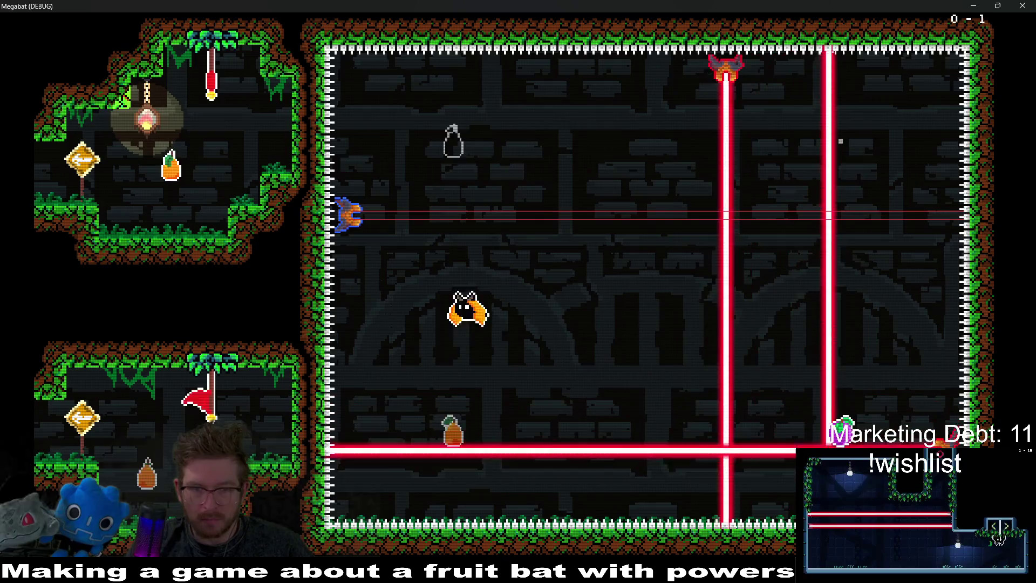
{"action": "key", "text": "Right"}
{"action": "key", "text": "Left"}
{"action": "key", "text": "Right"}
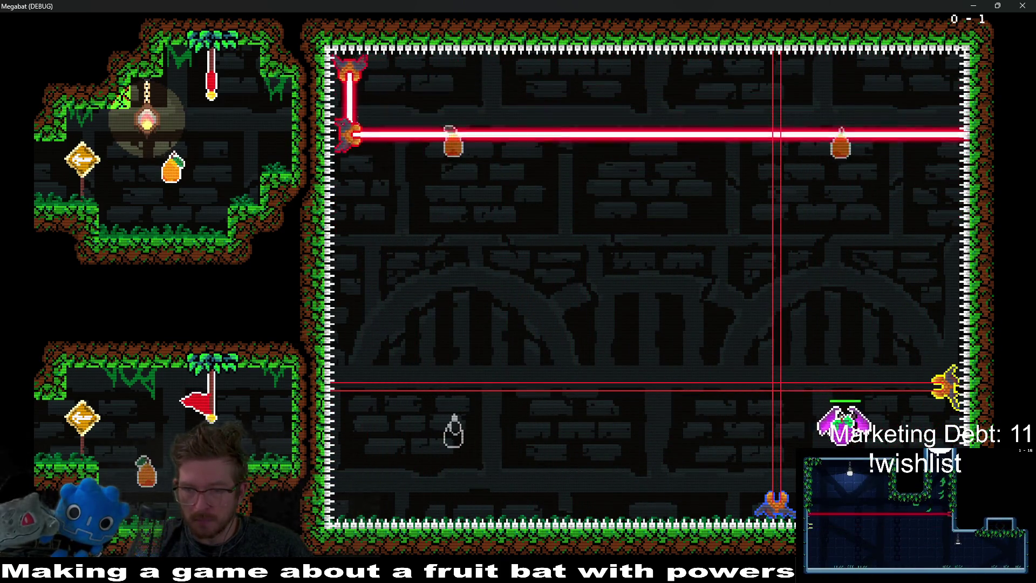
{"action": "key", "text": "Left"}
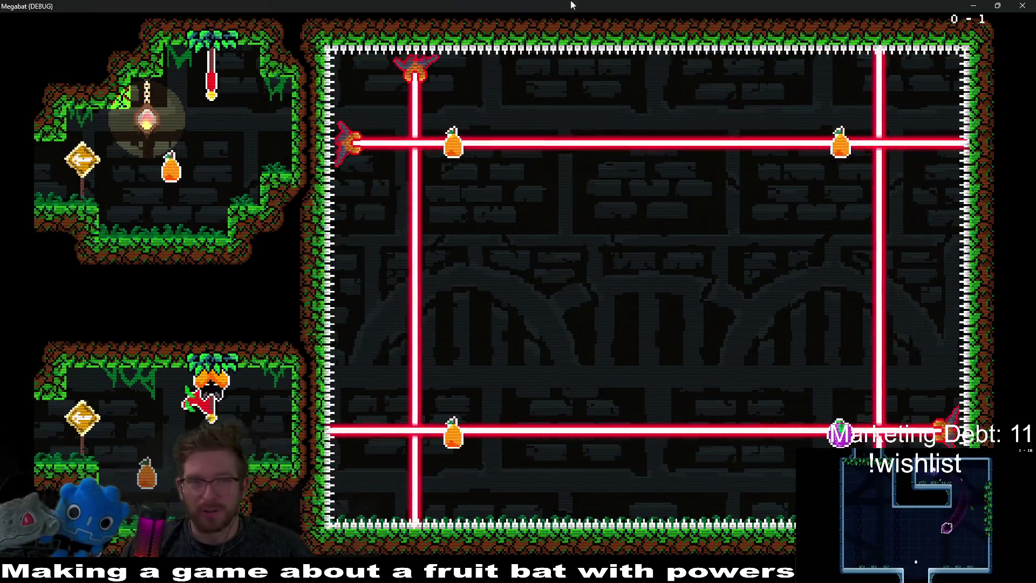
Pause the game, go to Level Select, and start the bottom-left bonus level.
{"action": "key", "text": "Escape"}
{"action": "key", "text": "Down"}
{"action": "key", "text": "Down"}
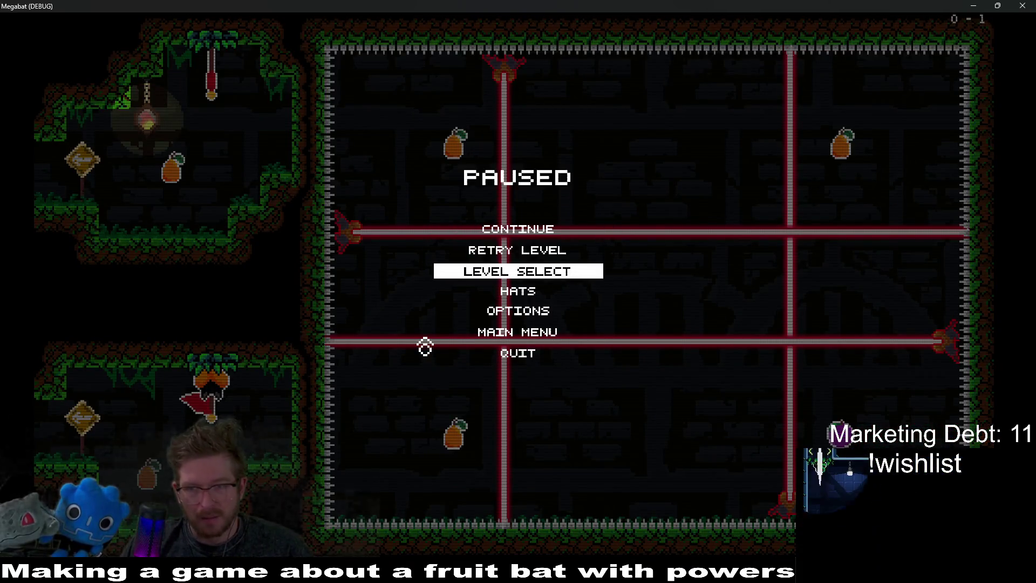
{"action": "key", "text": "Return"}
{"action": "key", "text": "Down"}
{"action": "key", "text": "Up"}
{"action": "key", "text": "Down"}
{"action": "left_click", "coordinate": [425, 346]}
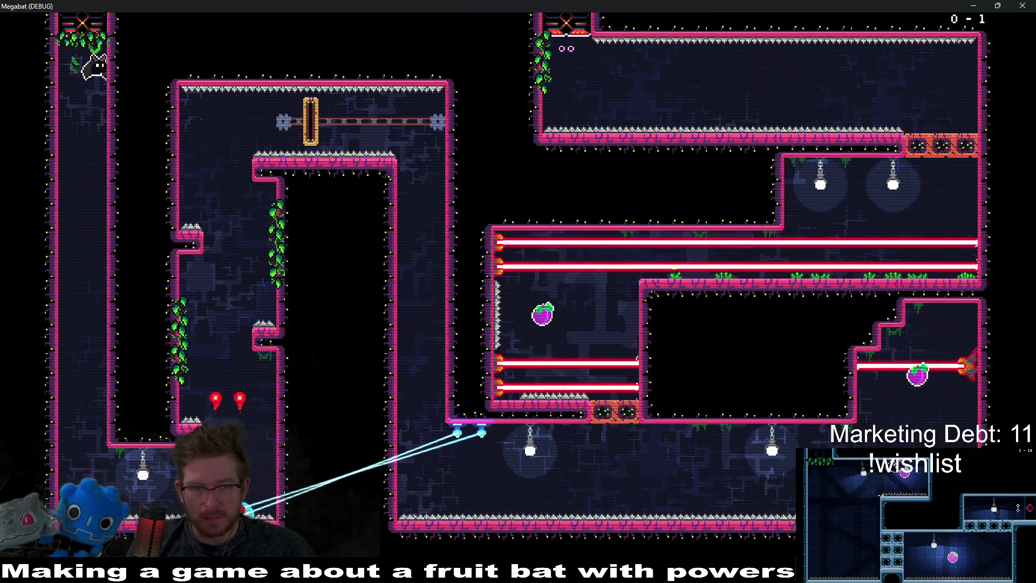
Play the lab bonus level, collecting the purple fruit and breaking the orange blocks, then close the debug window.
{"action": "key", "text": "Right"}
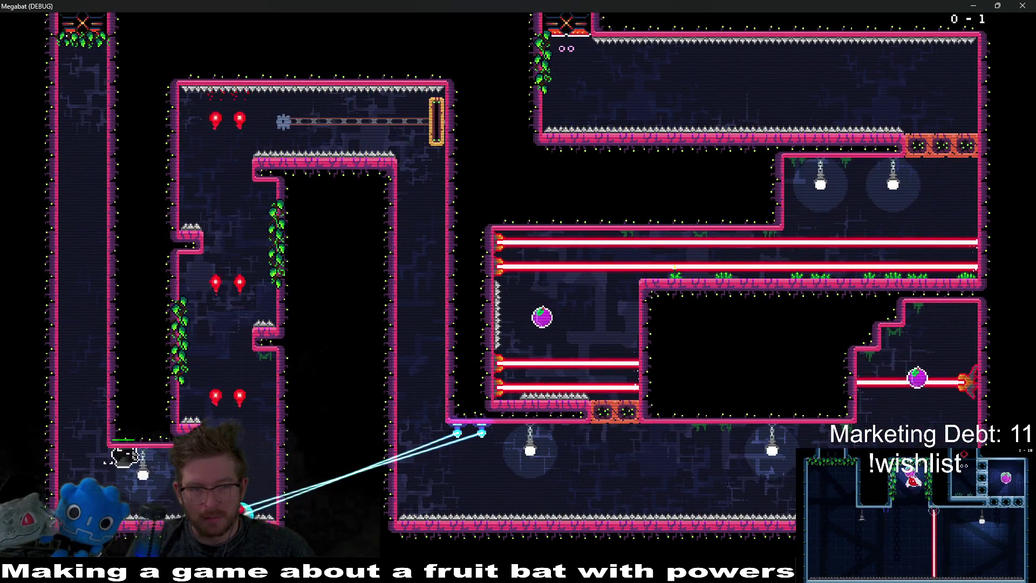
{"action": "key", "text": "Left"}
{"action": "key", "text": "Right"}
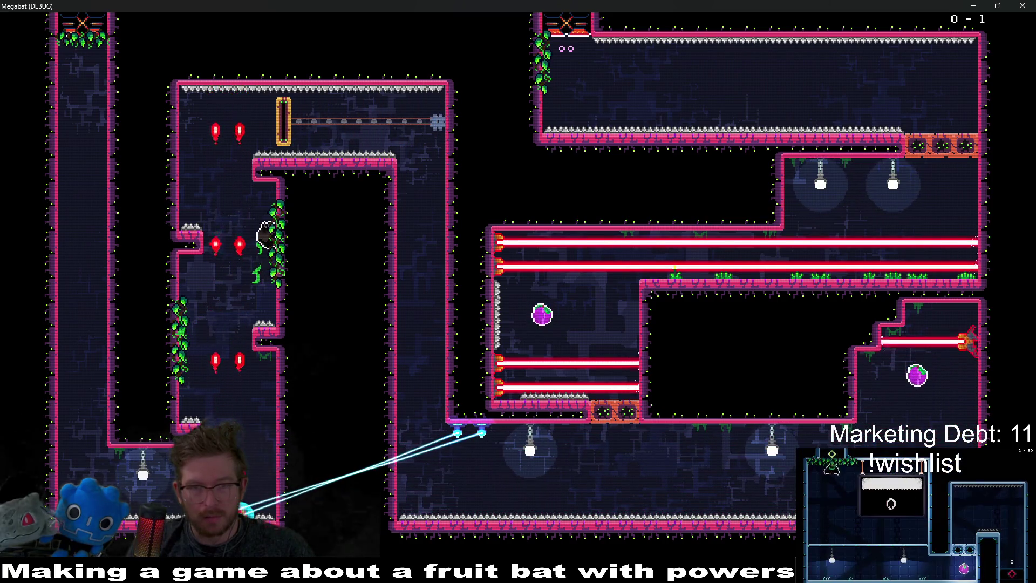
{"action": "key", "text": "Right"}
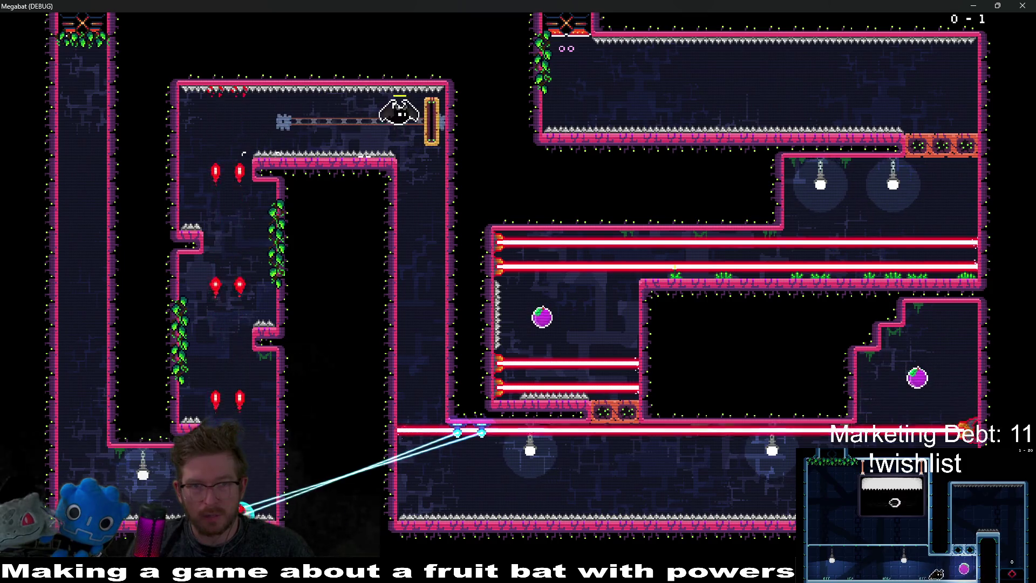
{"action": "key", "text": "Down"}
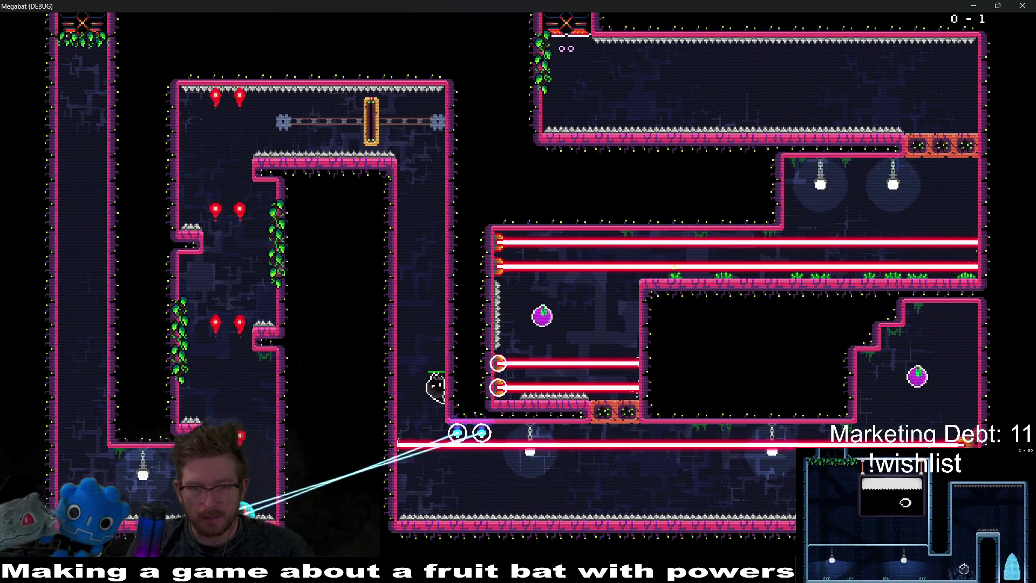
{"action": "key", "text": "Down"}
{"action": "key", "text": "Right"}
{"action": "key", "text": "Right"}
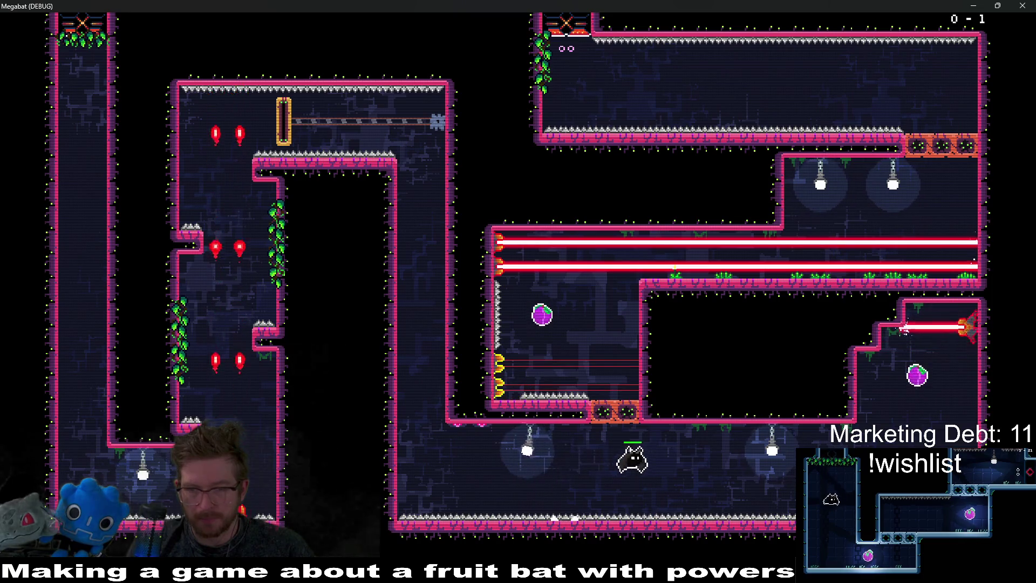
{"action": "key", "text": "Left"}
{"action": "key", "text": "Right"}
{"action": "key", "text": "Down"}
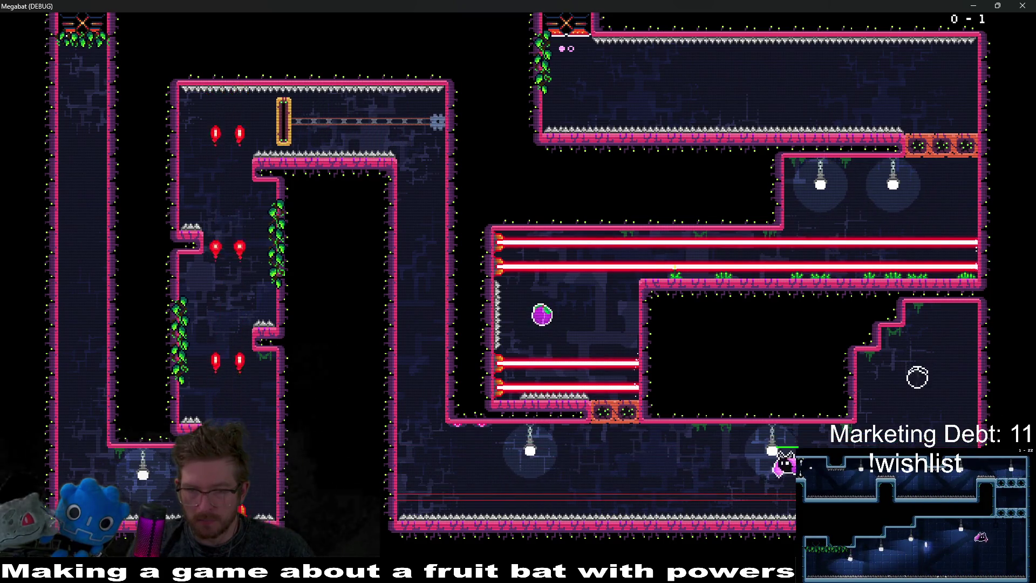
{"action": "key", "text": "Right"}
{"action": "key", "text": "Up"}
{"action": "key", "text": "Left"}
{"action": "key", "text": "Up"}
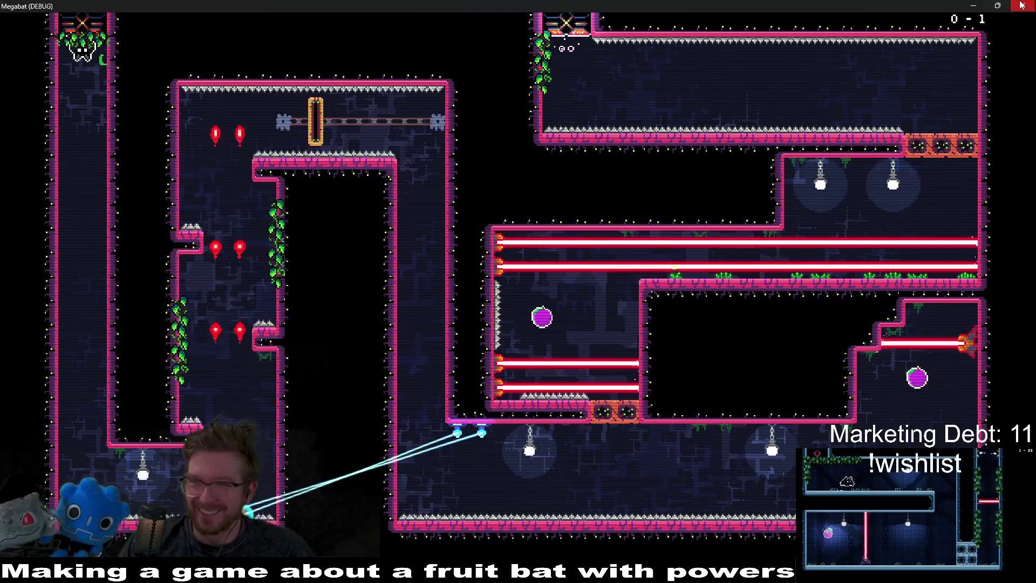
{"action": "left_click", "coordinate": [1023, 5]}
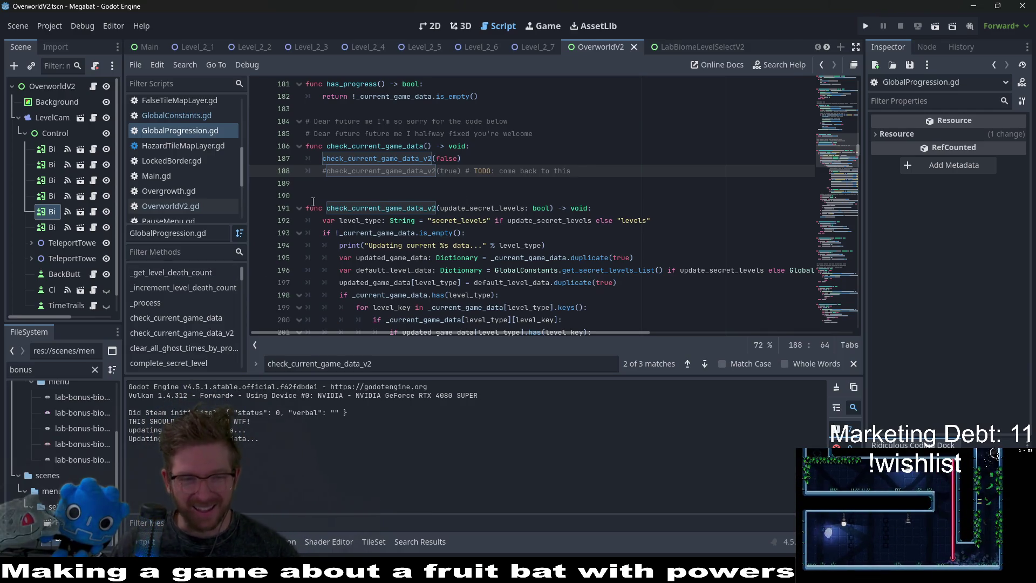
Switch to the 2D view and quick-open Level_1A_1.tscn by searching 'level_1A'.
{"action": "left_click", "coordinate": [416, 27]}
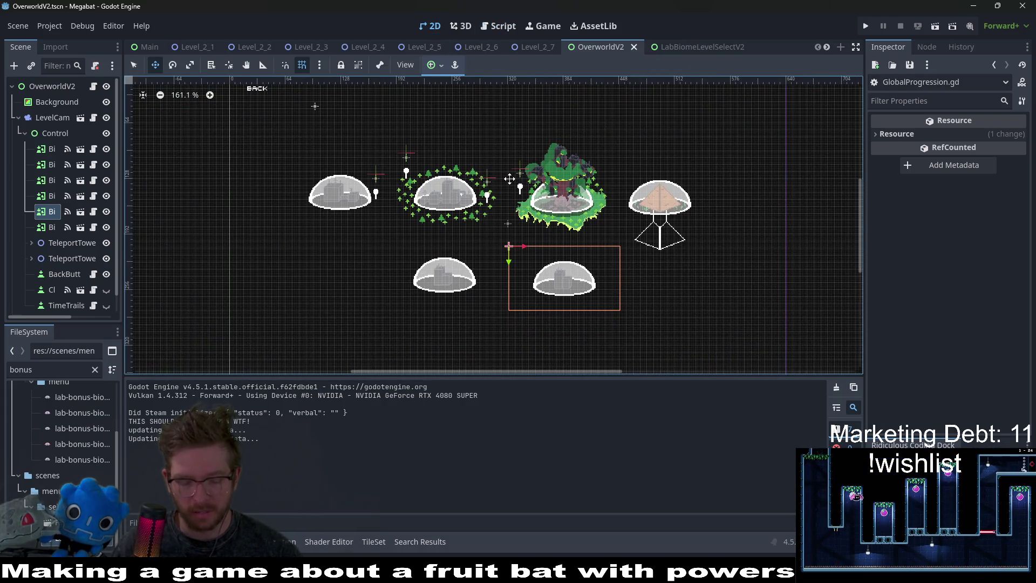
{"action": "key", "text": "alt+shift+o"}
{"action": "type", "text": "level_1"}
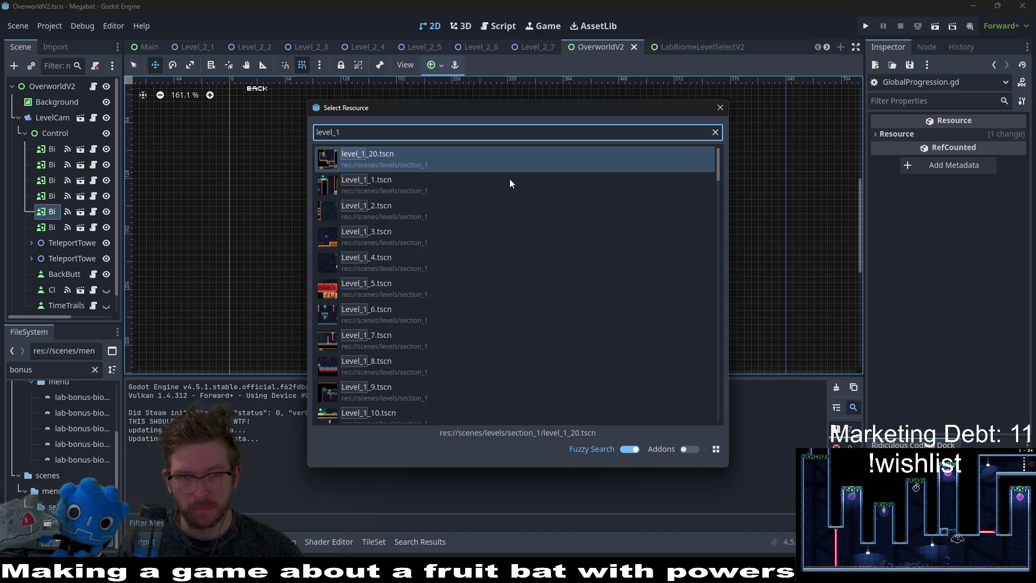
{"action": "type", "text": "A"}
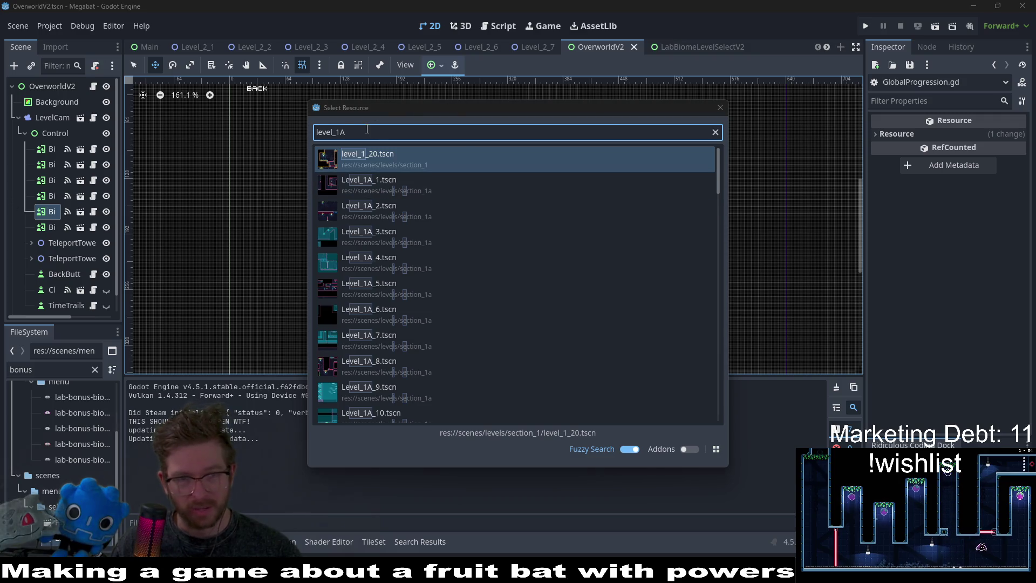
{"action": "double_click", "coordinate": [388, 179]}
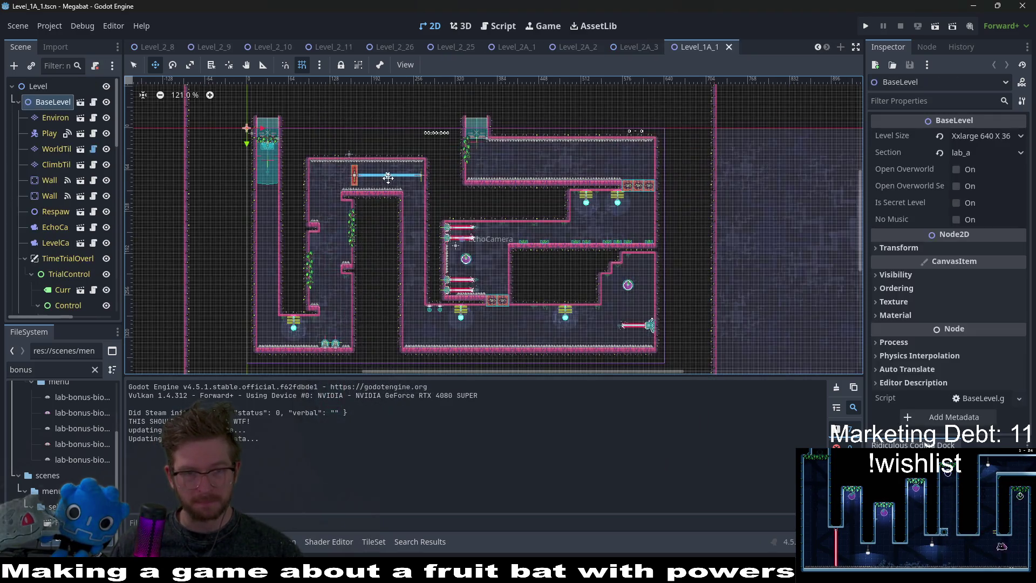
Select the moving platform's TileMap and the lab v2 terrain, then inspect the platform's collision polygon.
{"action": "scroll", "coordinate": [103, 184], "scroll_direction": "down", "scroll_amount": 5}
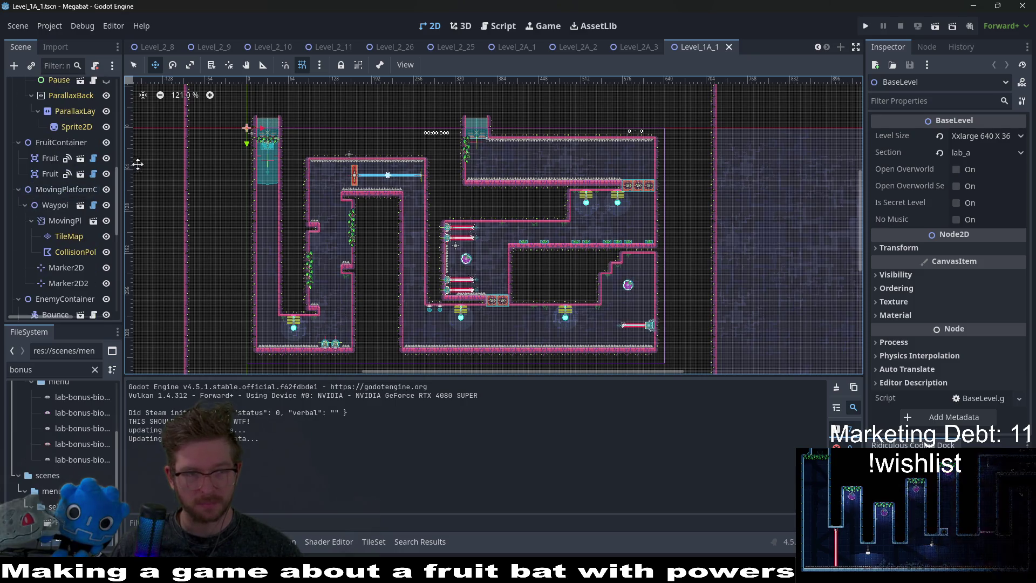
{"action": "left_click_drag", "start_coordinate": [123, 186], "coordinate": [211, 186]}
{"action": "left_click", "coordinate": [69, 236]}
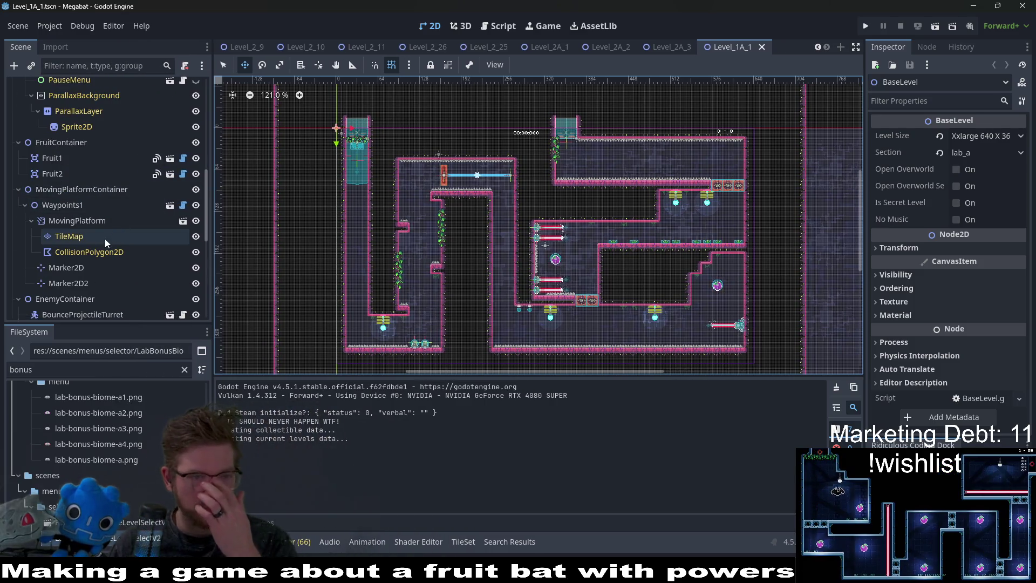
{"action": "left_click", "coordinate": [256, 500]}
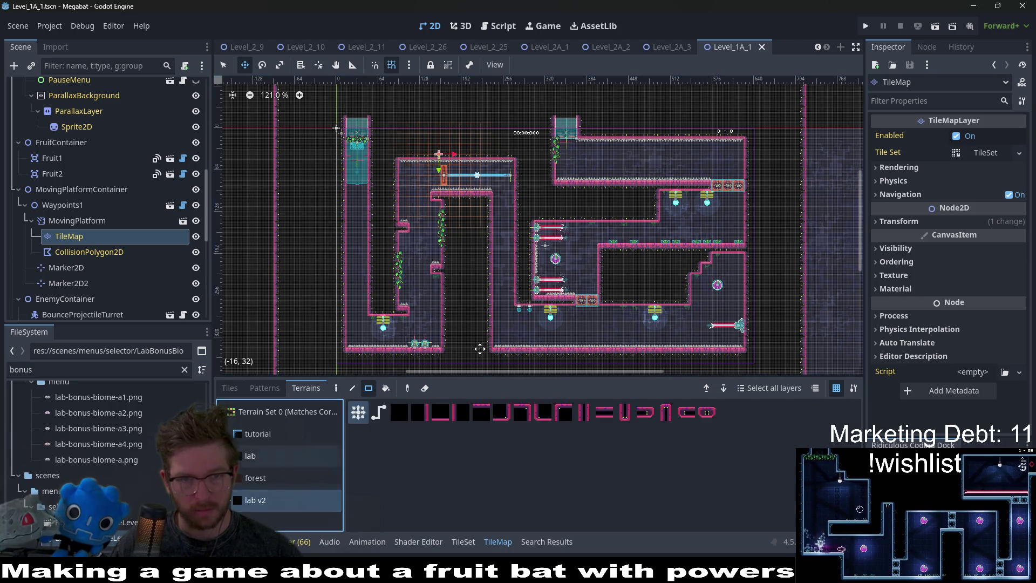
{"action": "key", "text": "d"}
{"action": "scroll", "coordinate": [422, 352], "scroll_direction": "up", "scroll_amount": 4}
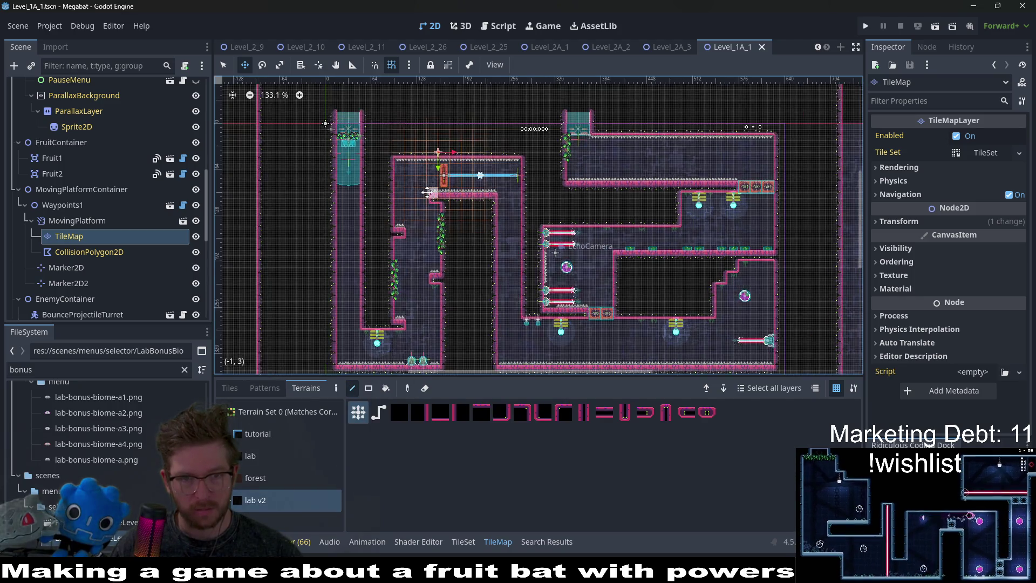
{"action": "key", "text": "r"}
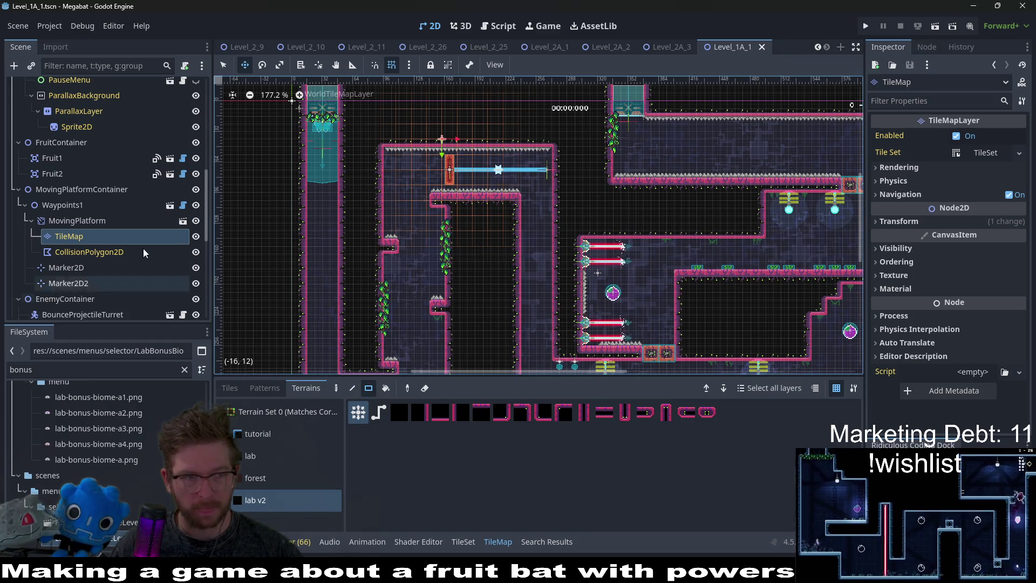
{"action": "left_click", "coordinate": [98, 252]}
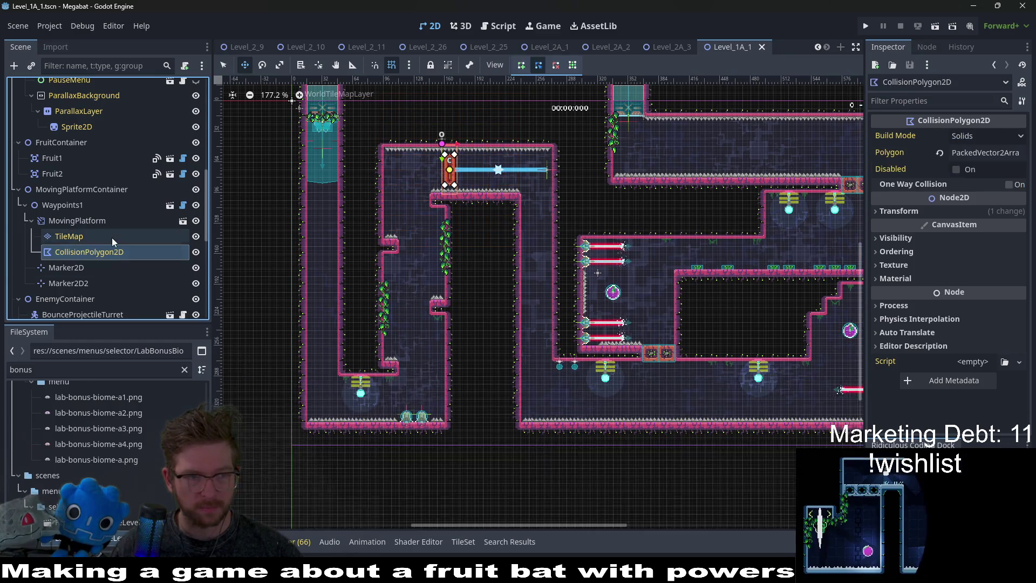
{"action": "left_click", "coordinate": [81, 236]}
Rectangle-paint a block of lab v2 wall tiles, save Level_1A_1, and switch to Level_2A_3.
{"action": "left_click", "coordinate": [256, 500]}
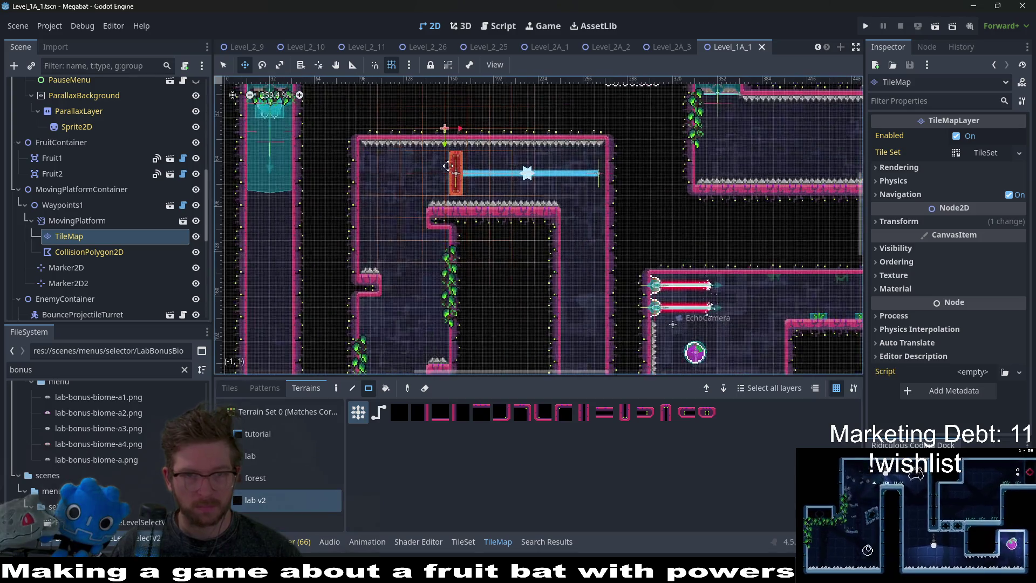
{"action": "scroll", "coordinate": [442, 163], "scroll_direction": "up", "scroll_amount": 9}
{"action": "key", "text": "q"}
{"action": "left_click_drag", "start_coordinate": [460, 160], "coordinate": [460, 205]}
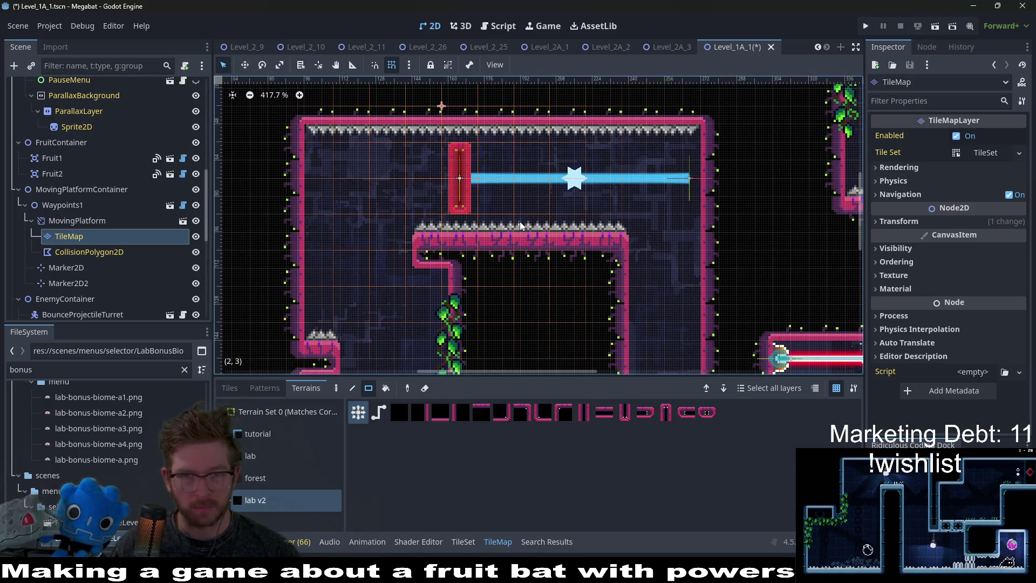
{"action": "key", "text": "ctrl+s"}
{"action": "scroll", "coordinate": [518, 217], "scroll_direction": "down", "scroll_amount": 9}
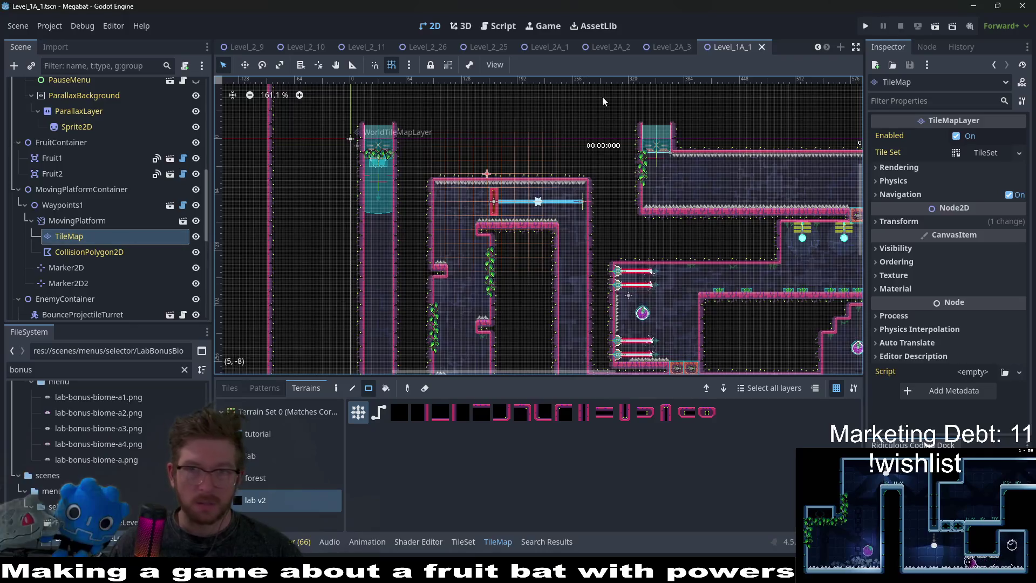
{"action": "left_click", "coordinate": [761, 47]}
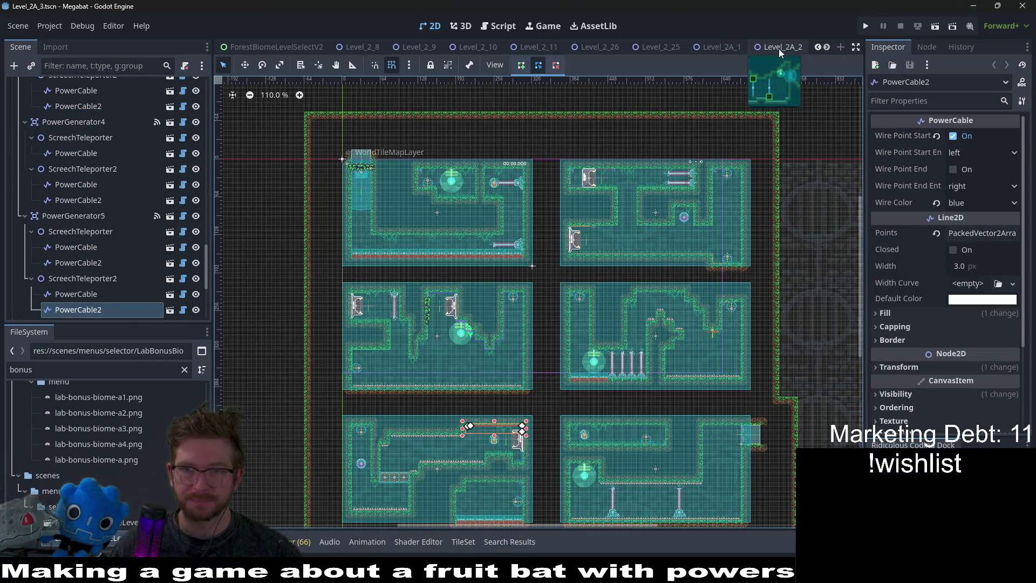
Glance at ForestBiomeLevelSelectV2, then open the Level_2_8 scene and focus its canvas.
{"action": "scroll", "coordinate": [664, 48], "scroll_direction": "up", "scroll_amount": 6}
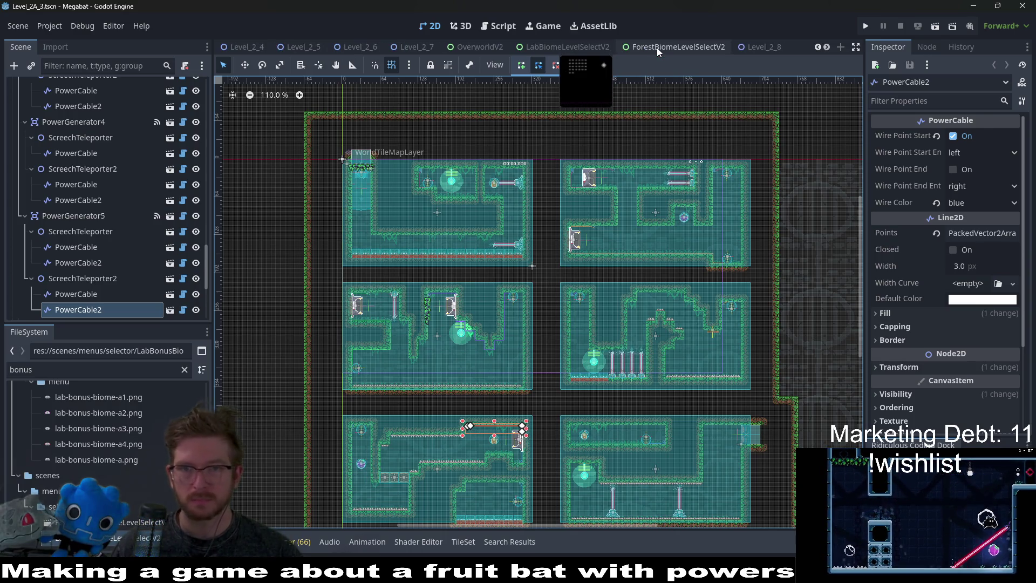
{"action": "left_click", "coordinate": [657, 49]}
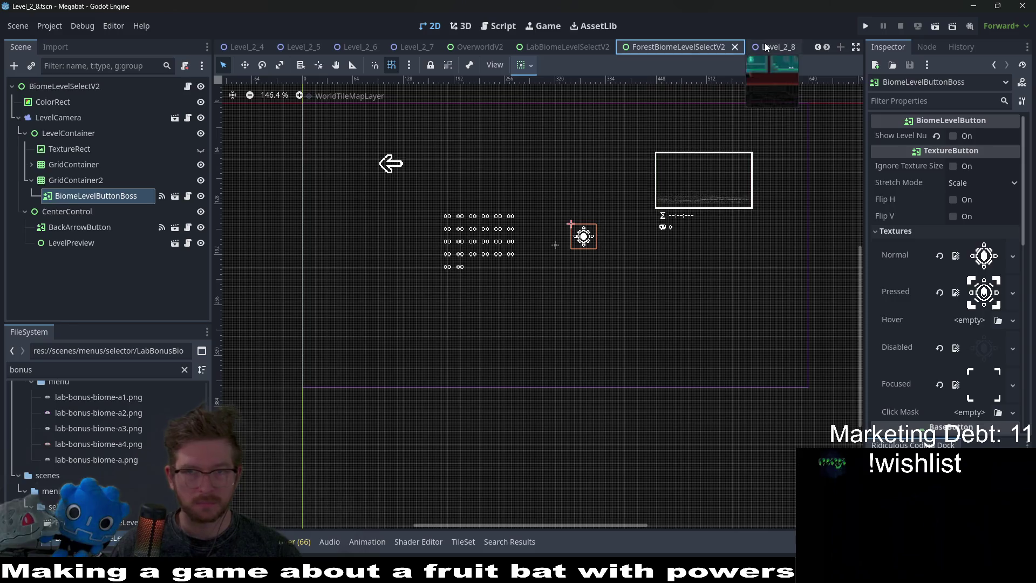
{"action": "left_click", "coordinate": [767, 48]}
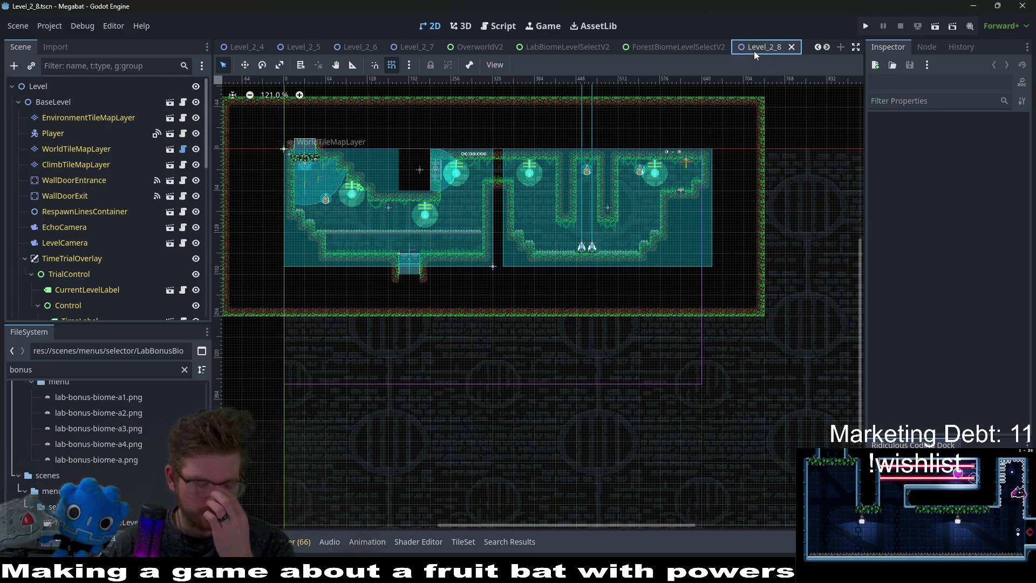
{"action": "left_click", "coordinate": [734, 82]}
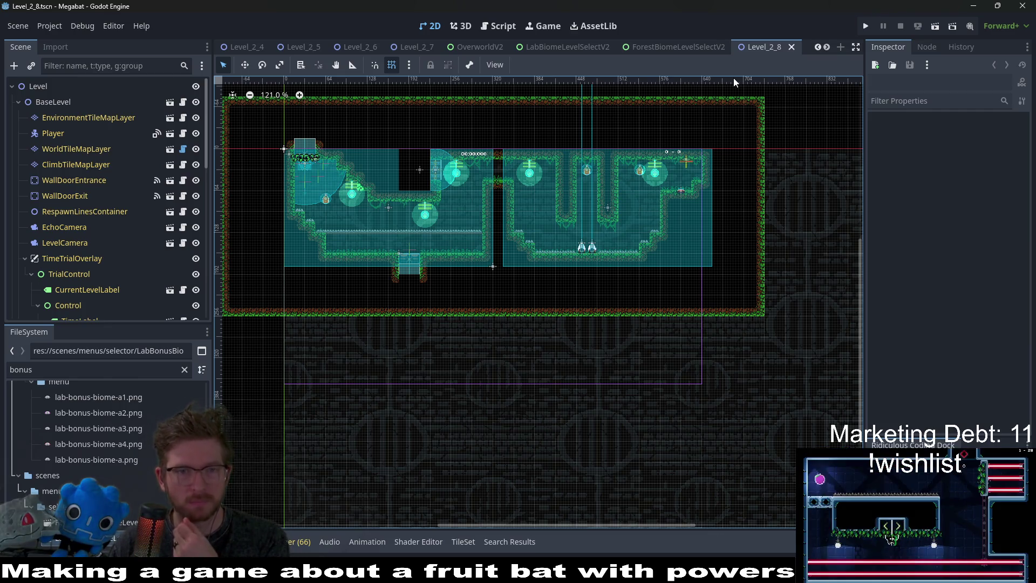
{"action": "mouse_move", "coordinate": [658, 50]}
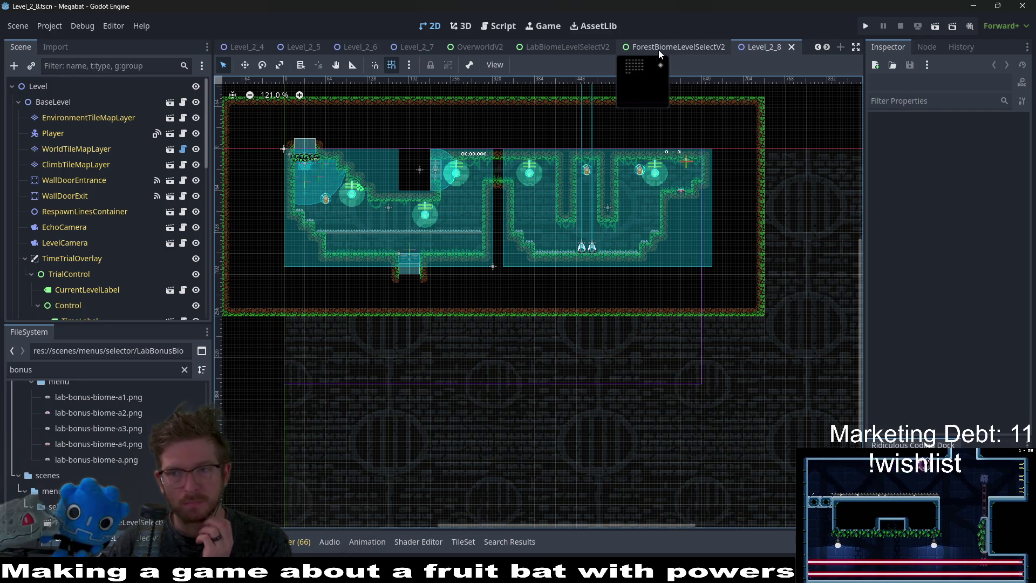
{"action": "mouse_move", "coordinate": [581, 46]}
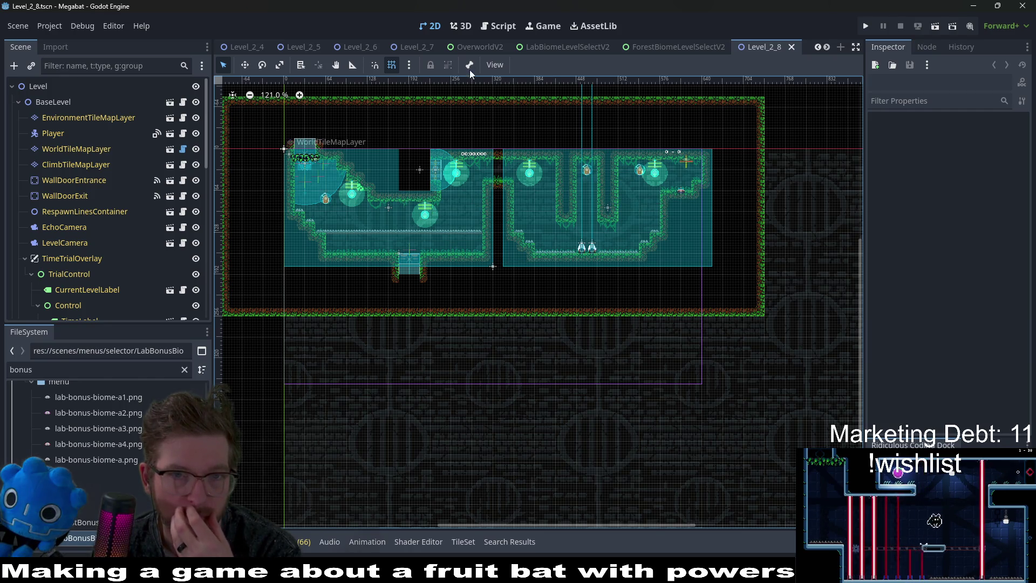
{"action": "left_click", "coordinate": [710, 49]}
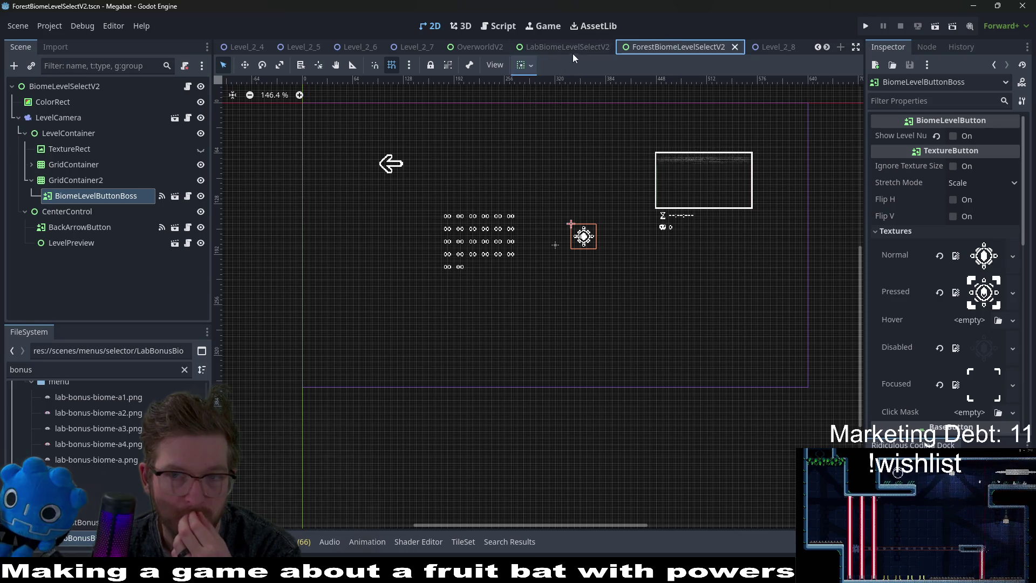
Review the LabBiomeLevelSelectV2 and OverworldV2 scenes, centring the biome domes, then switch to Obsidian.
{"action": "left_click", "coordinate": [520, 47]}
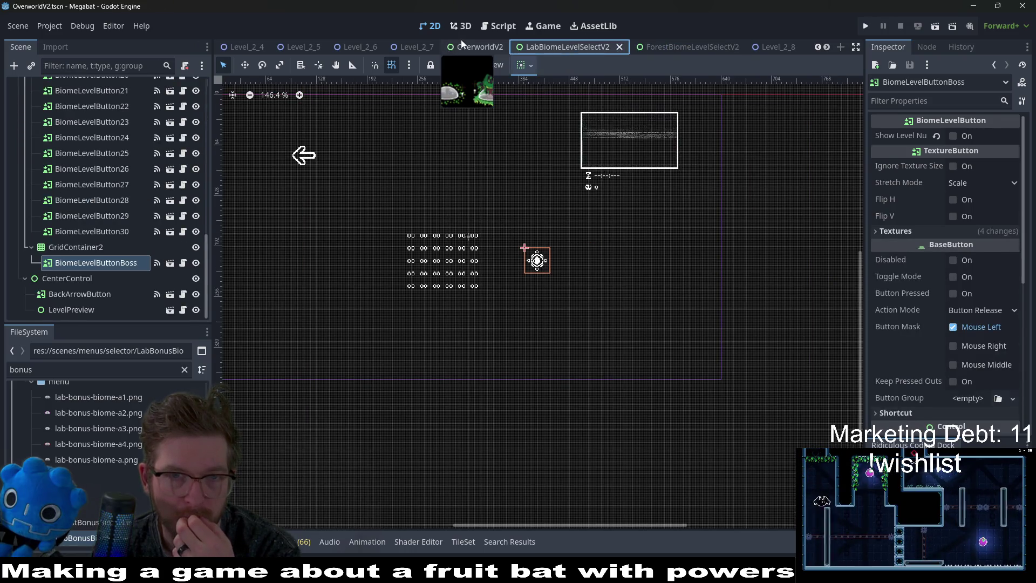
{"action": "left_click", "coordinate": [460, 45]}
{"action": "mouse_move", "coordinate": [791, 178]}
{"action": "left_mouse_down"}
{"action": "mouse_move", "coordinate": [724, 179]}
{"action": "mouse_move", "coordinate": [694, 213]}
{"action": "left_mouse_up"}
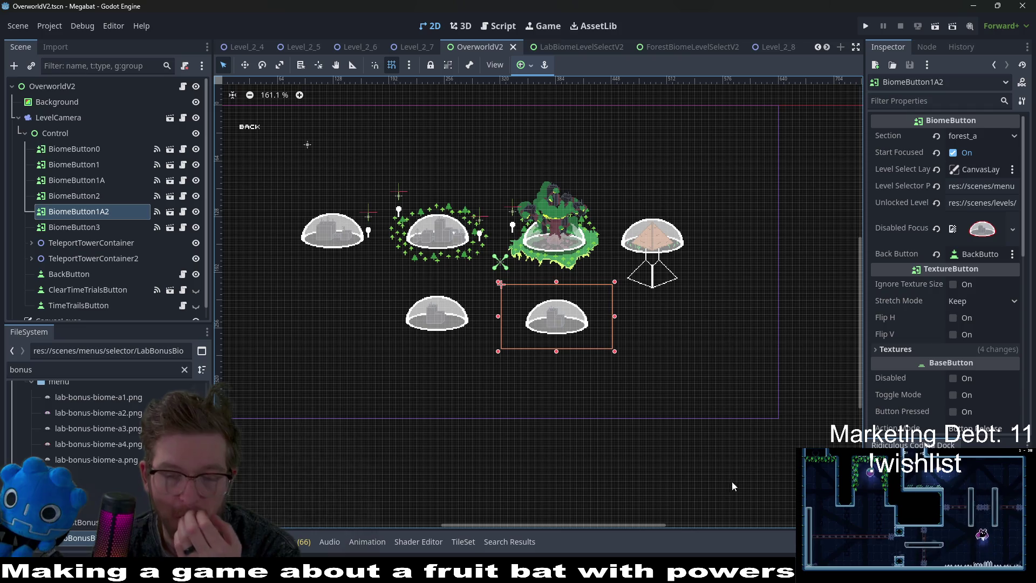
{"action": "left_click", "coordinate": [577, 545]}
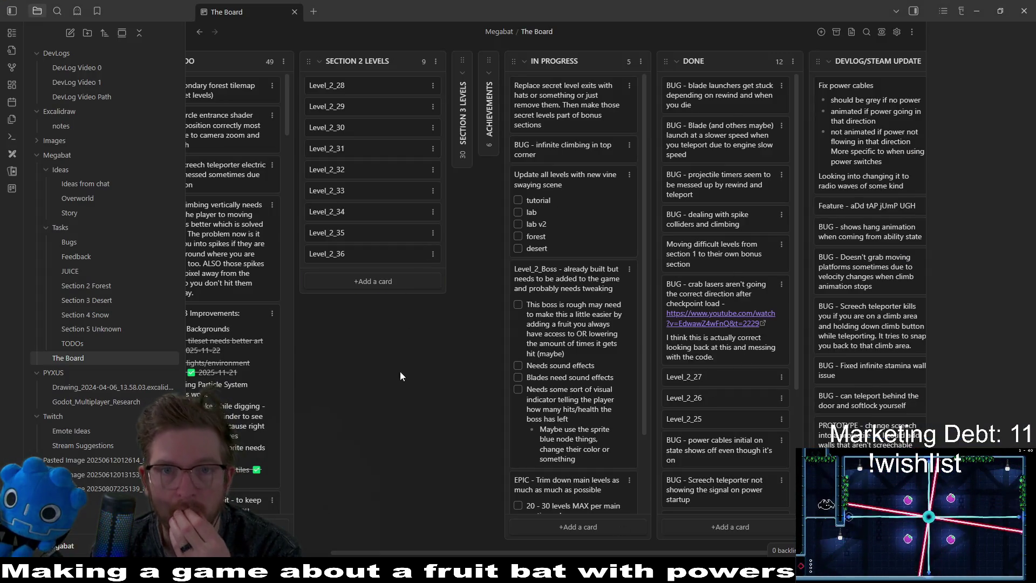
Check off the '20 - 30 levels MAX' and extra bonus sections items on the EPIC card.
{"action": "scroll", "coordinate": [528, 371], "scroll_direction": "down", "scroll_amount": 2}
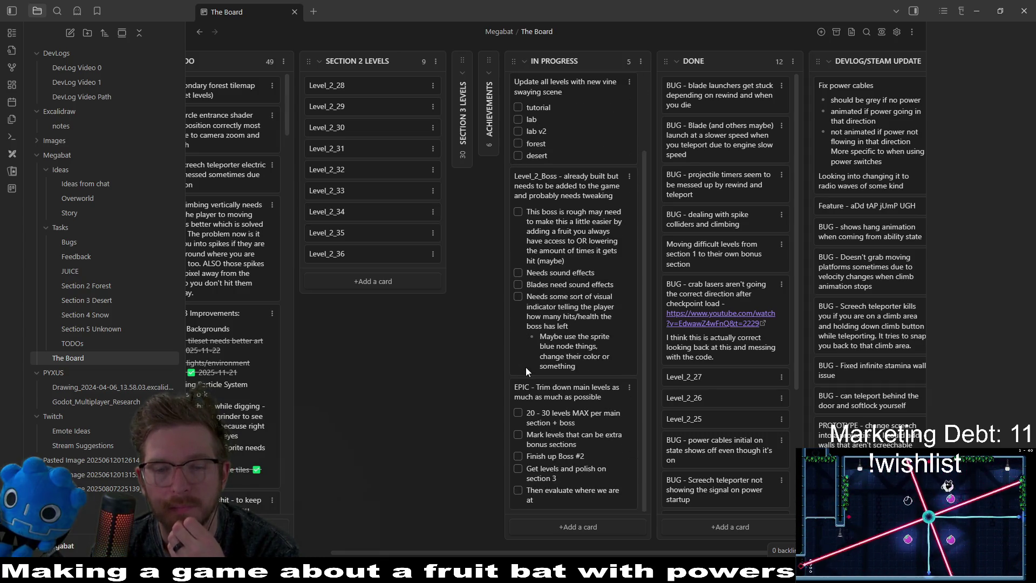
{"action": "left_click", "coordinate": [518, 413]}
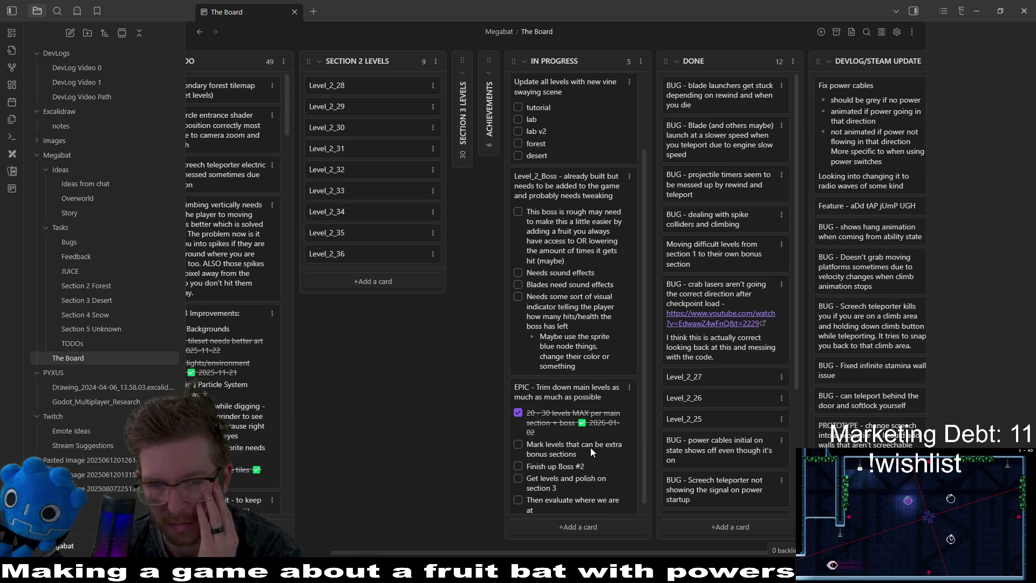
{"action": "left_click", "coordinate": [518, 445]}
{"action": "scroll", "coordinate": [609, 458], "scroll_direction": "down", "scroll_amount": 1}
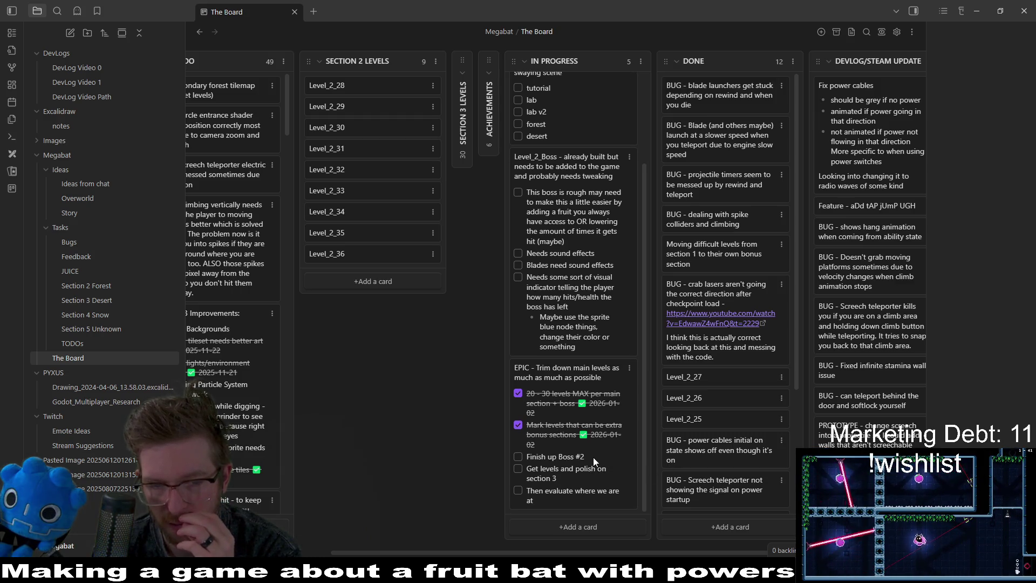
Edit the EPIC card to delete 'Get levels and polish on section 3', leaving 'Then evaluate where we are at' unchecked.
{"action": "double_click", "coordinate": [586, 460]}
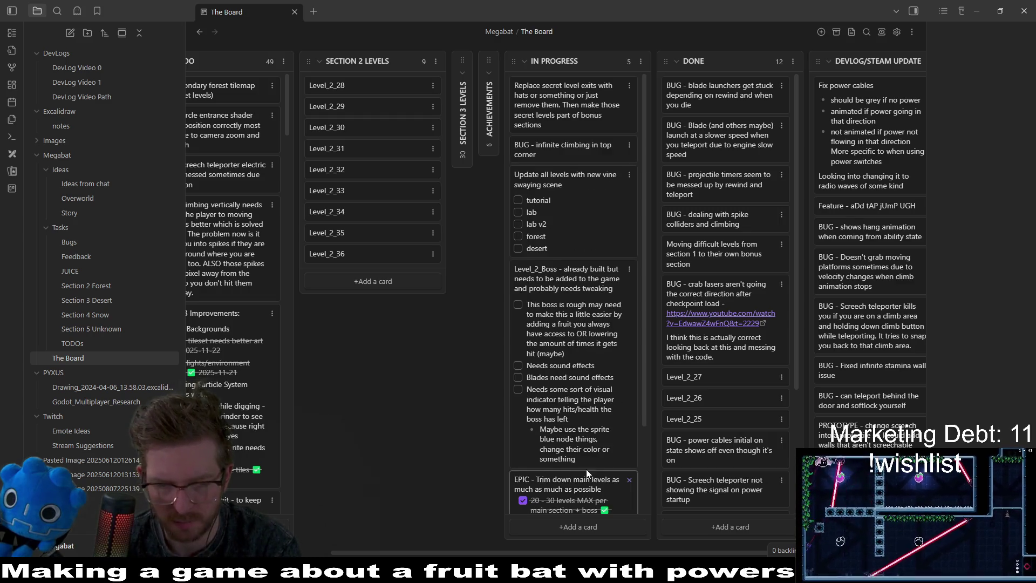
{"action": "left_click", "coordinate": [597, 448]}
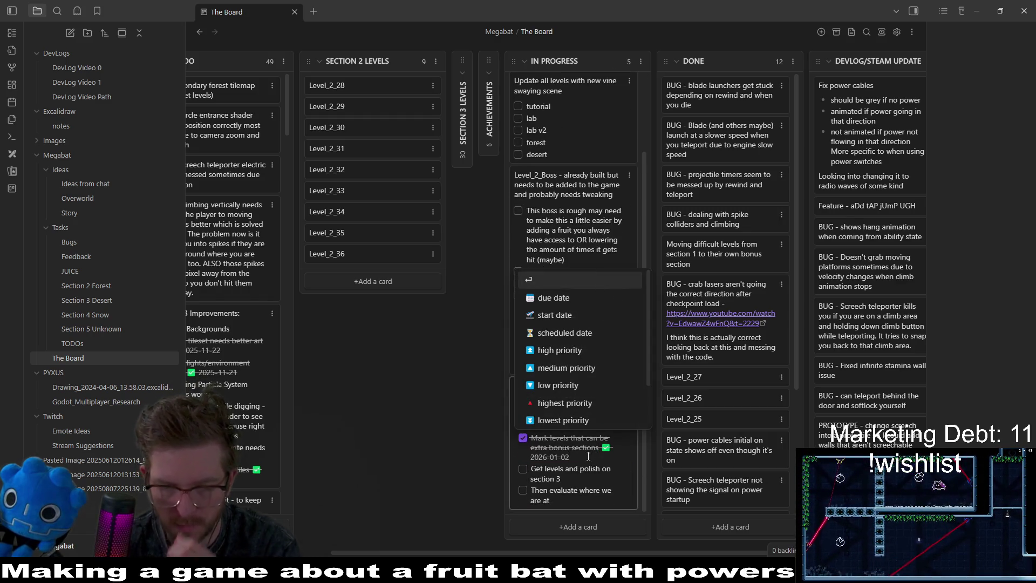
{"action": "key", "text": "Escape"}
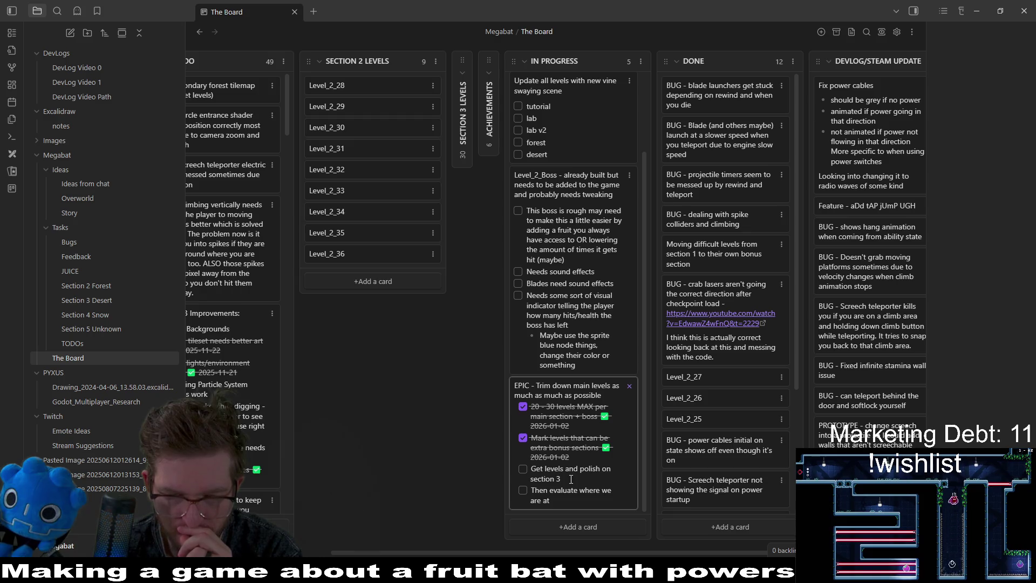
{"action": "key", "text": "shift+Home"}
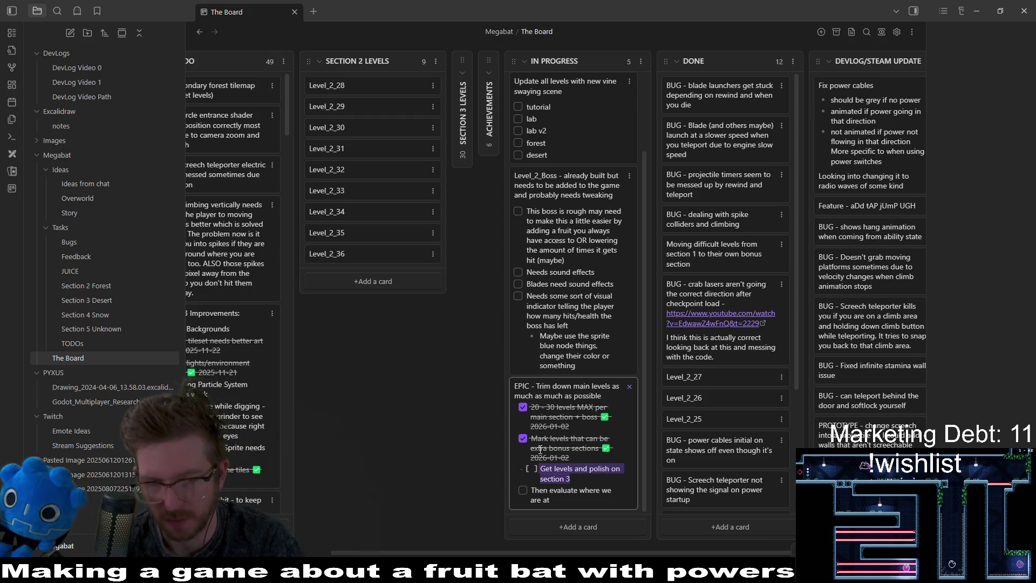
{"action": "key", "text": "BackSpace"}
{"action": "key", "text": "BackSpace"}
{"action": "key", "text": "BackSpace"}
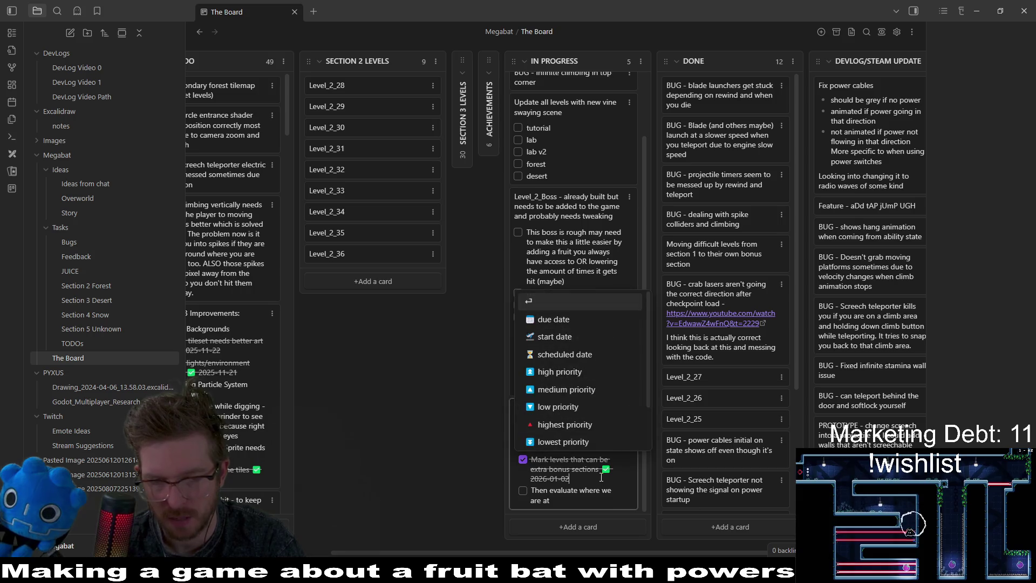
{"action": "key", "text": "ctrl+Return"}
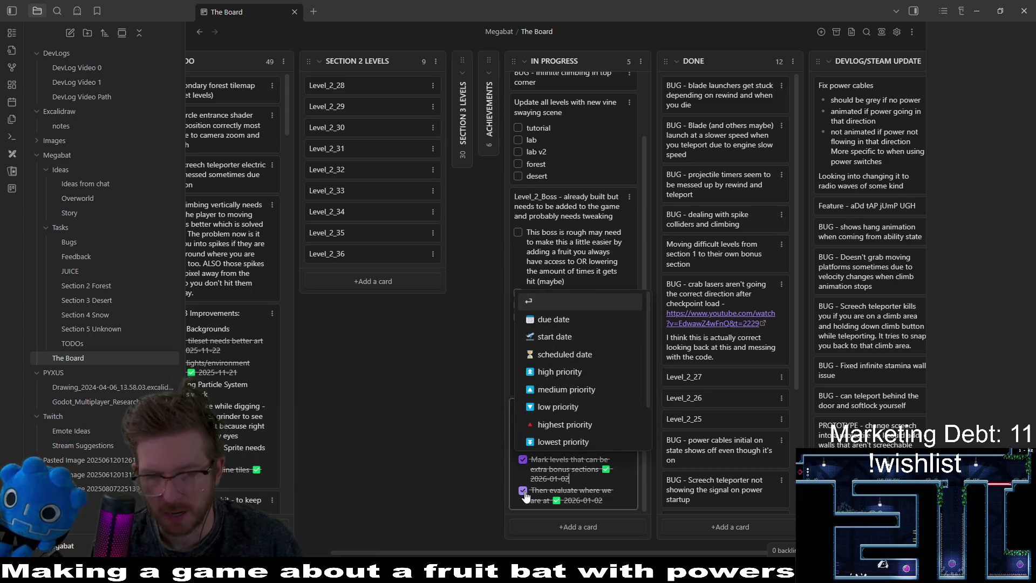
{"action": "key", "text": "Escape"}
{"action": "key", "text": "Escape"}
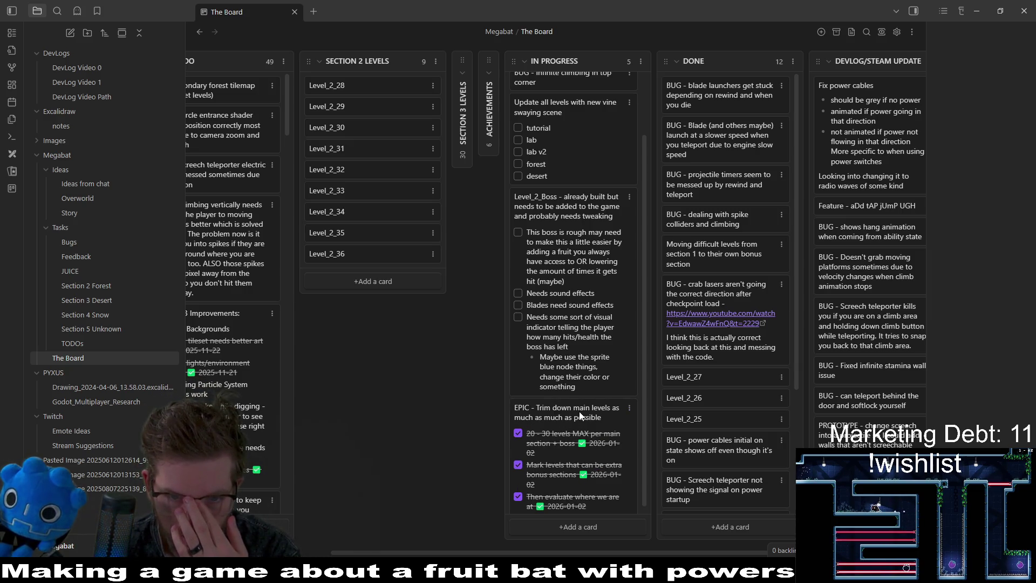
{"action": "left_click", "coordinate": [517, 500]}
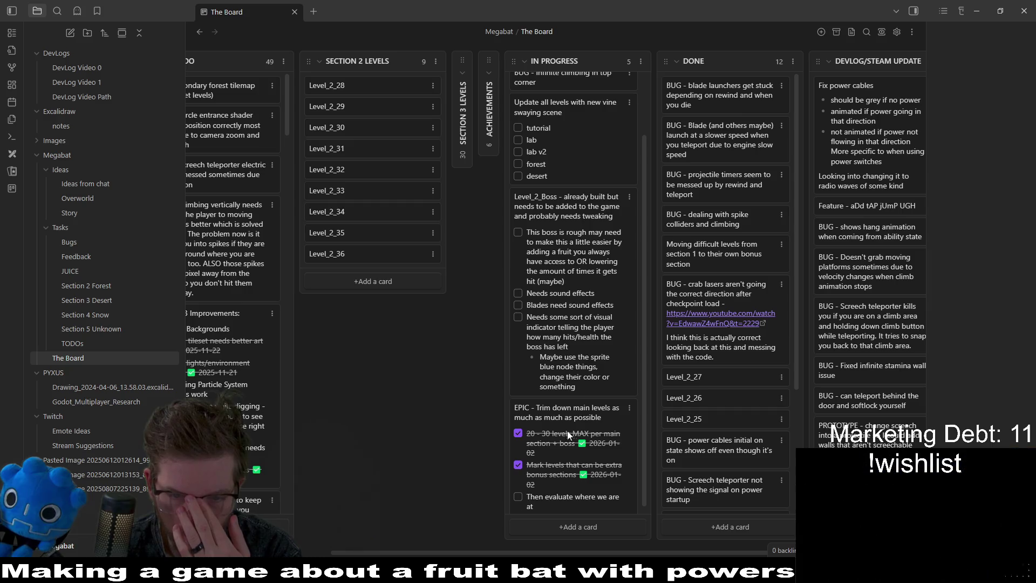
Move the EPIC trim-levels card from the bottom of the IN PROGRESS column to its top.
{"action": "mouse_move", "coordinate": [571, 417]}
{"action": "left_mouse_down"}
{"action": "mouse_move", "coordinate": [588, 216]}
{"action": "mouse_move", "coordinate": [602, 177]}
{"action": "left_mouse_up"}
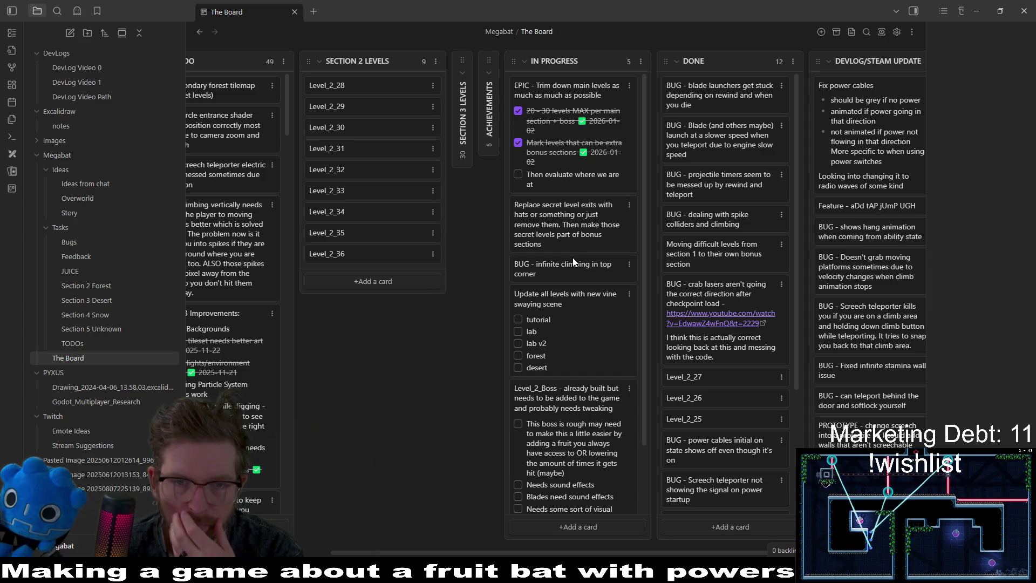
{"action": "scroll", "coordinate": [573, 285], "scroll_direction": "down", "scroll_amount": 3}
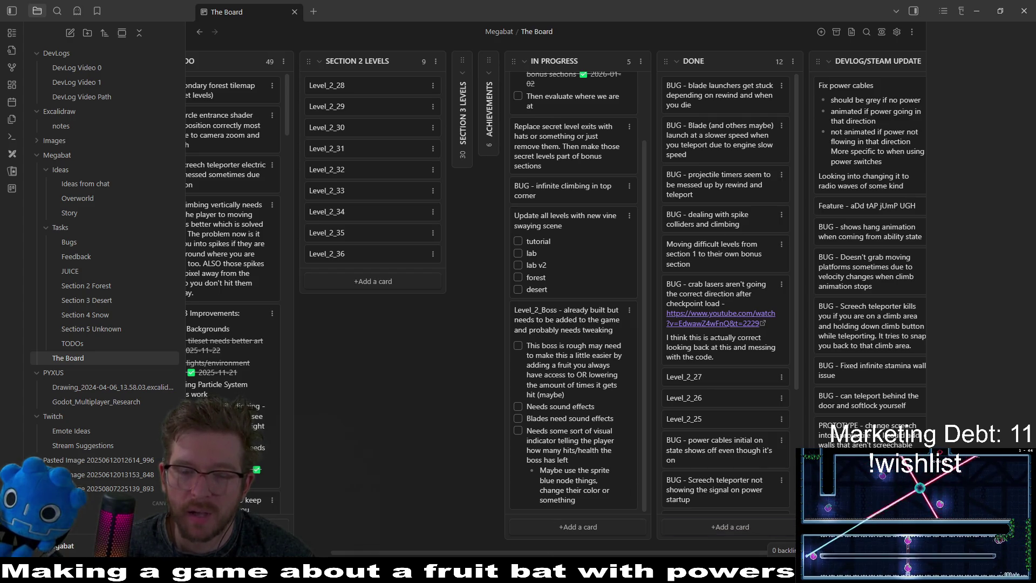
{"action": "scroll", "coordinate": [571, 399], "scroll_direction": "up", "scroll_amount": 2}
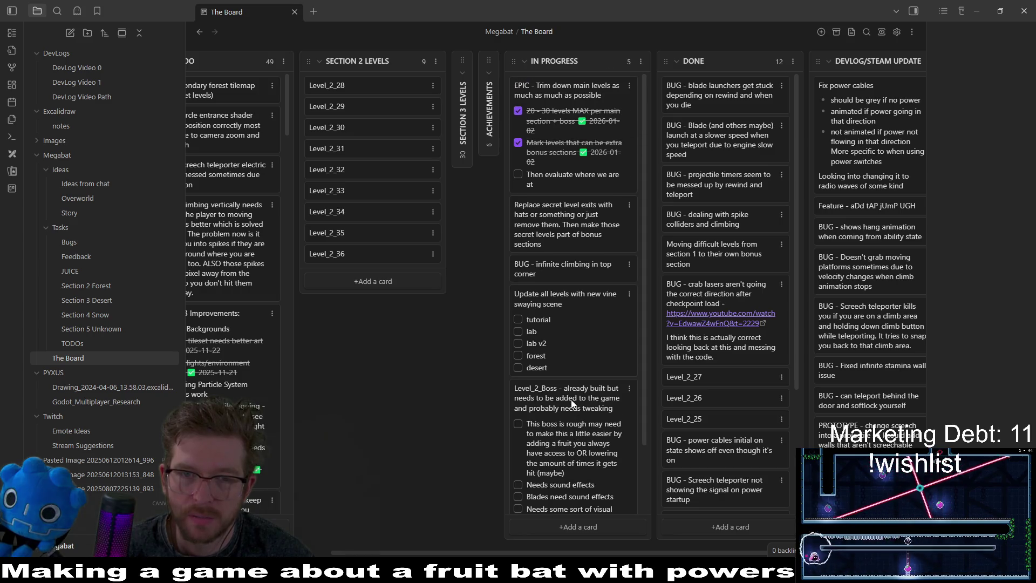